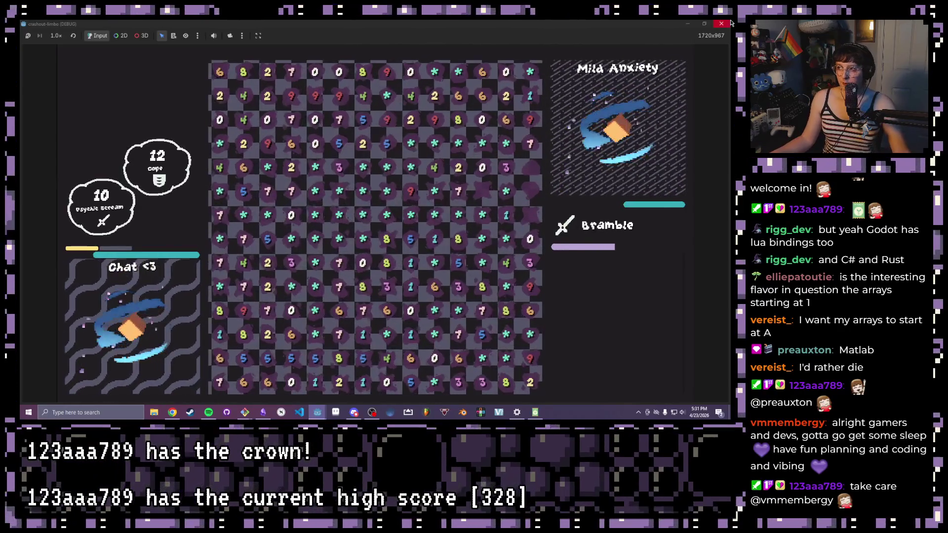
Stop the running game in Godot and switch over to the Obsidian notes
key("F8")
left_click(442, 158)
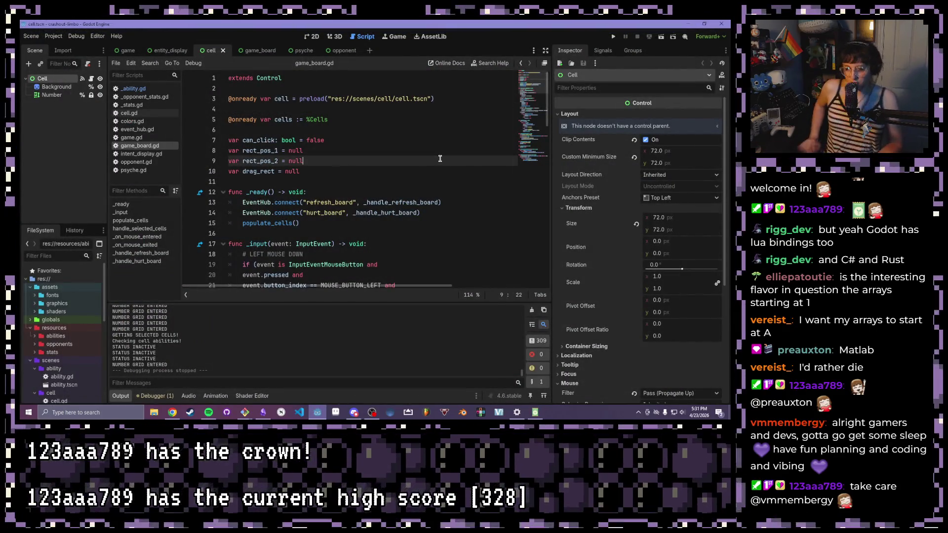
left_click(262, 412)
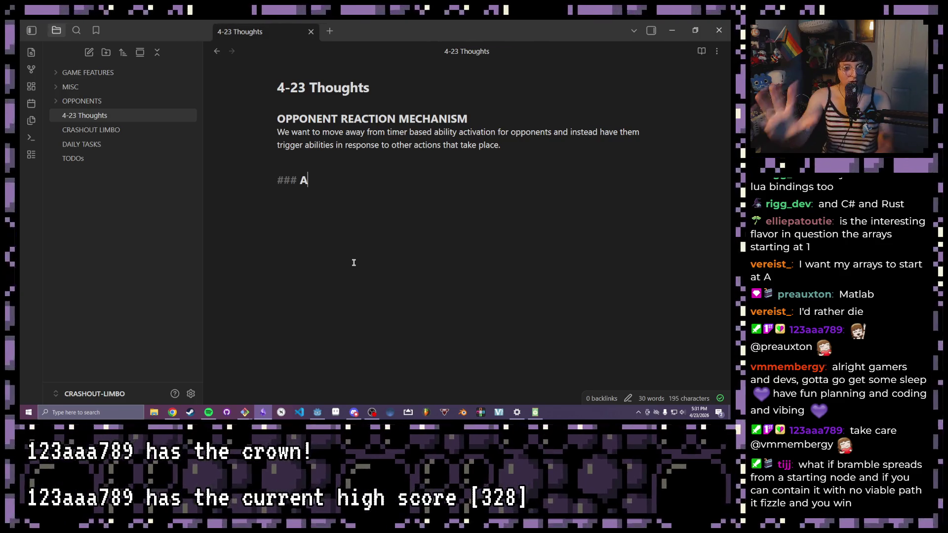
Browse the MISC and OPPONENTS folders, then add the '### PLAYER ABILITIES NEED TO BE CAST' heading
left_click(70, 86)
left_click(70, 87)
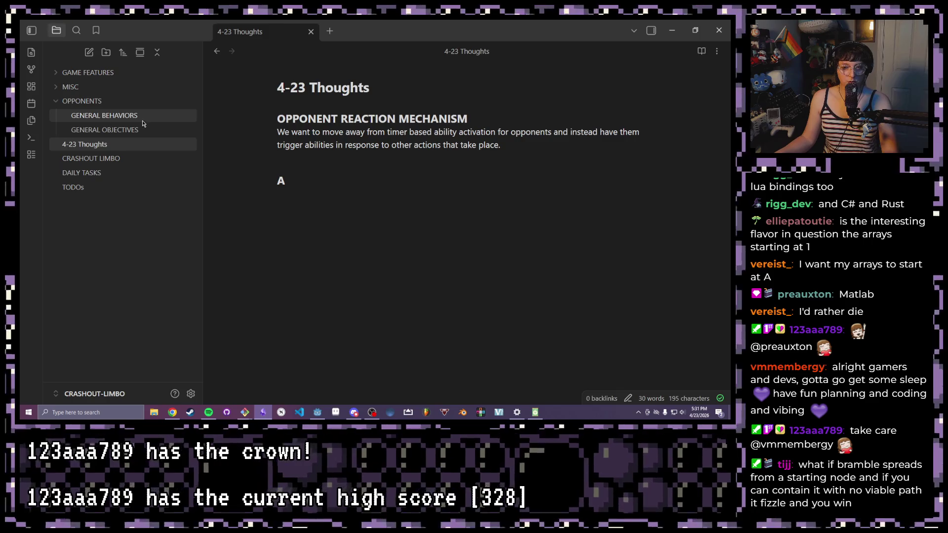
mouse_move(81, 102)
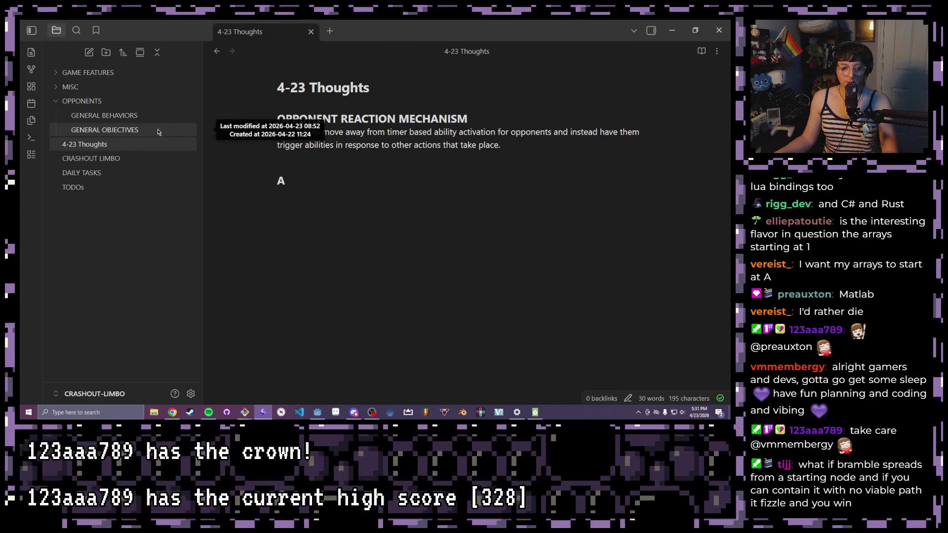
left_click(81, 101)
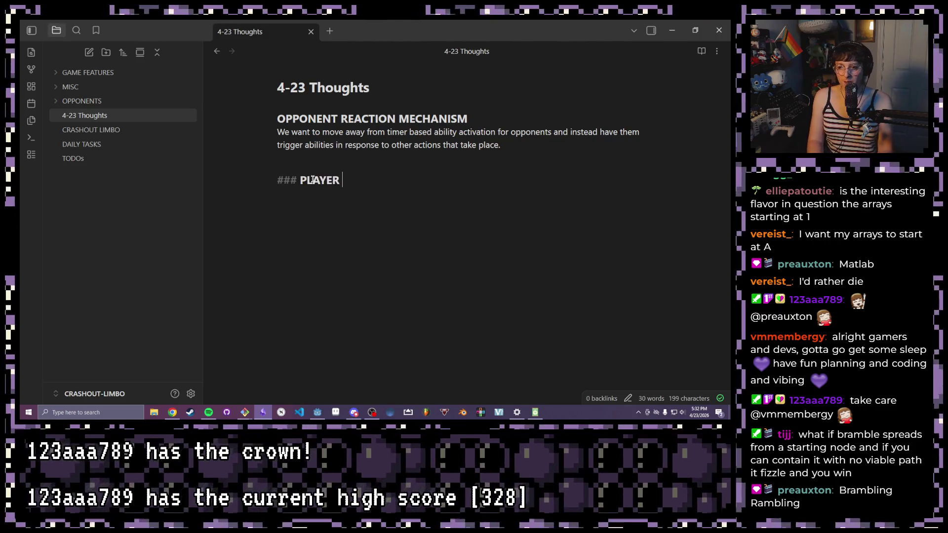
type("ABILITIES NEED TO BE CAST")
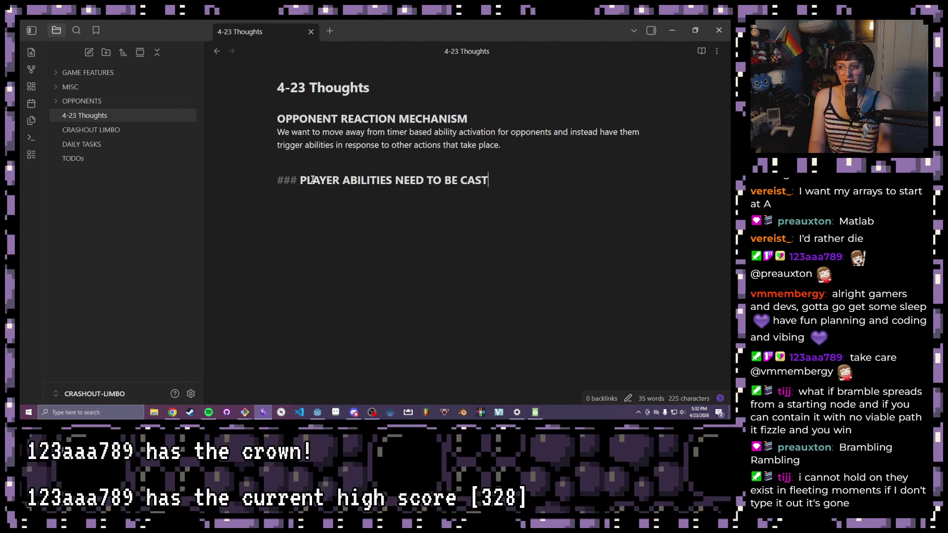
key("Return")
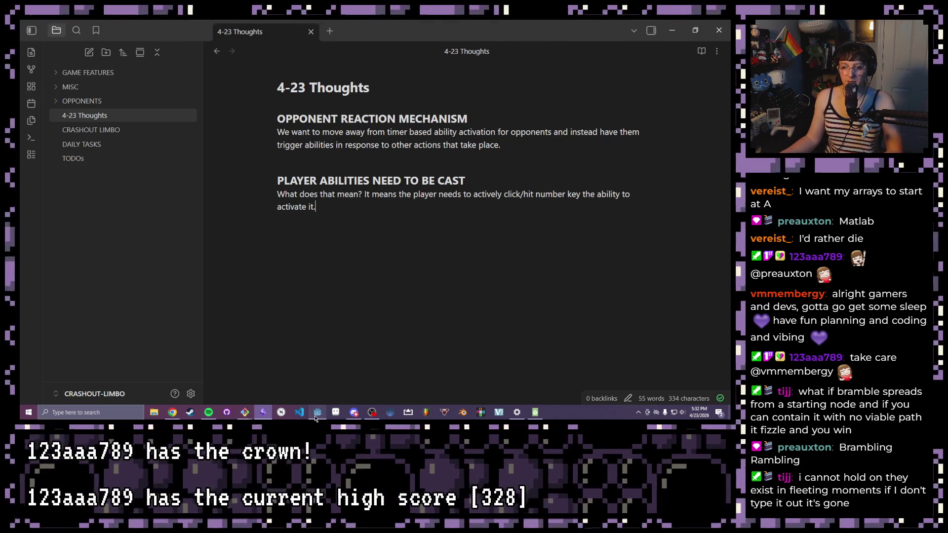
Switch back to the Godot editor and run the game to playtest it
left_click(316, 413)
left_click(614, 36)
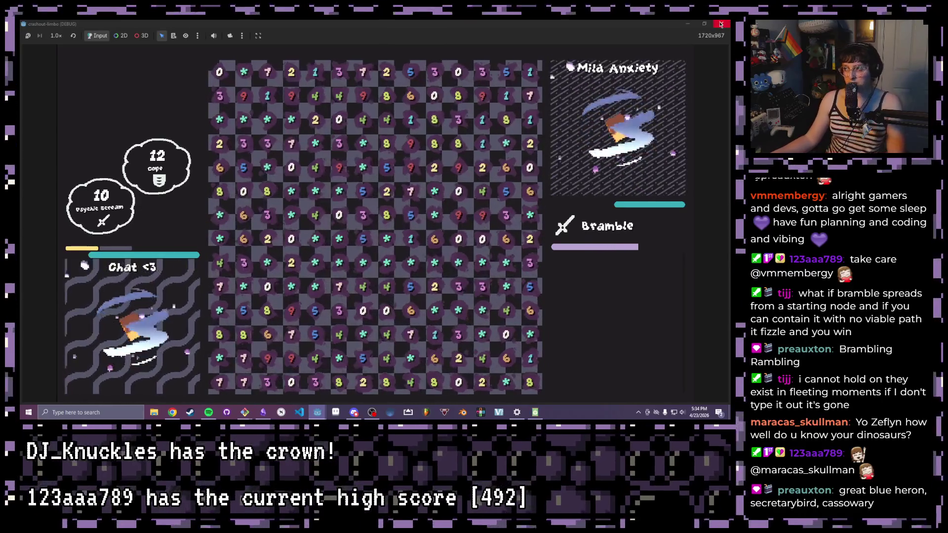
Close the game, stop the debugging session and return to the 4-23 Thoughts note
key("F8")
left_click(638, 36)
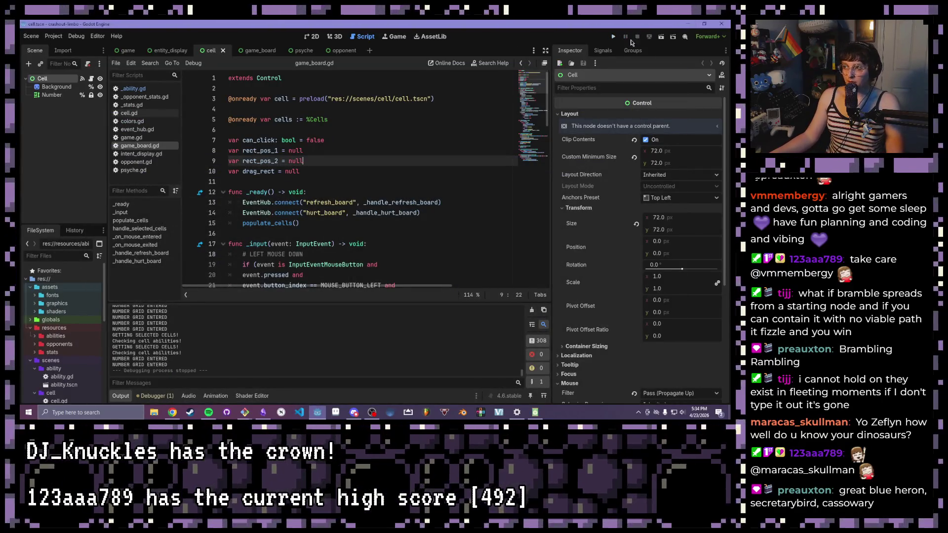
left_click(265, 412)
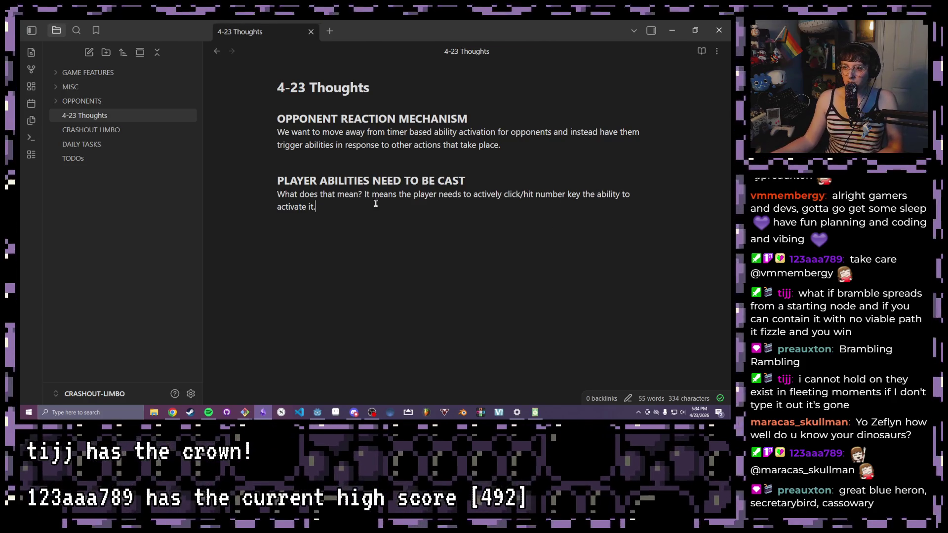
Cut the casting sentence down to just clicking the ability and start the mana/PP/AP cost sentence
left_click_drag(598, 194, 521, 194)
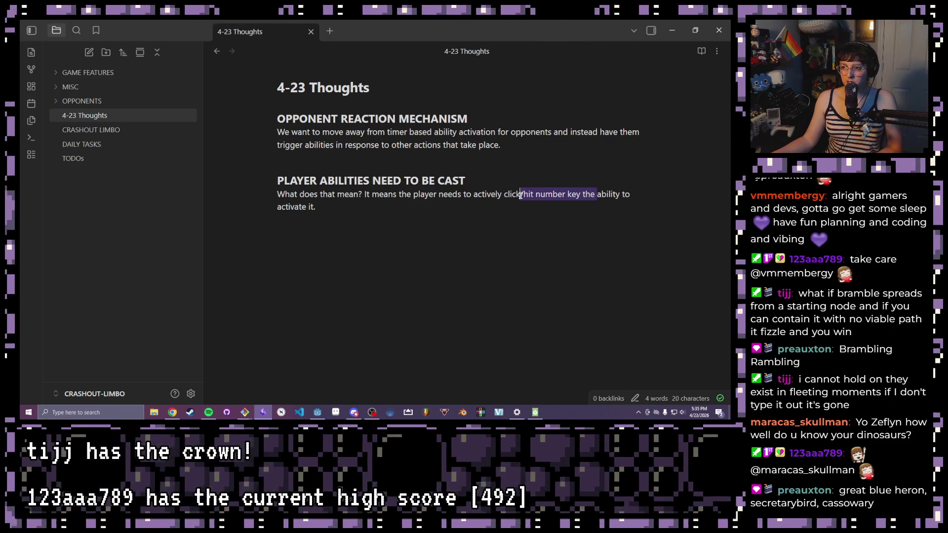
key("BackSpace")
type("the")
left_click(611, 194)
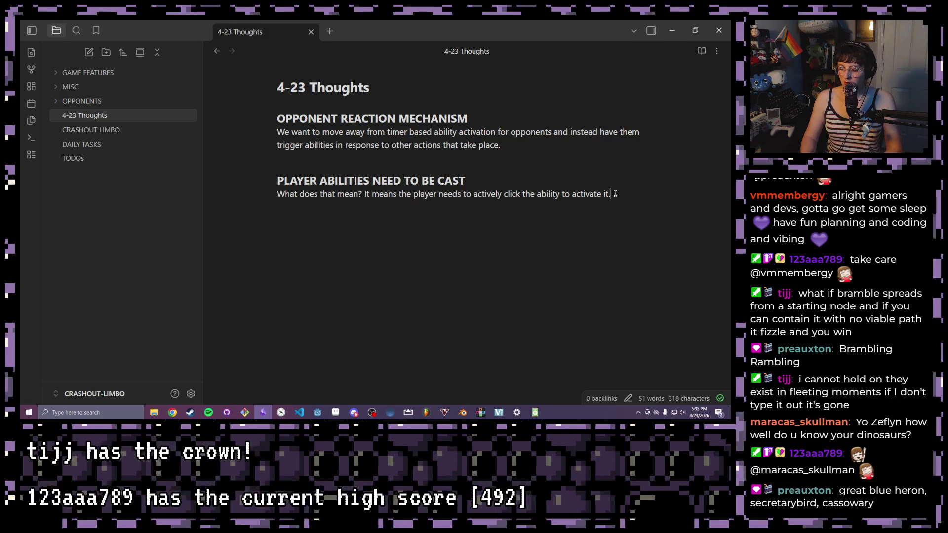
key("Return")
type("This ALSO")
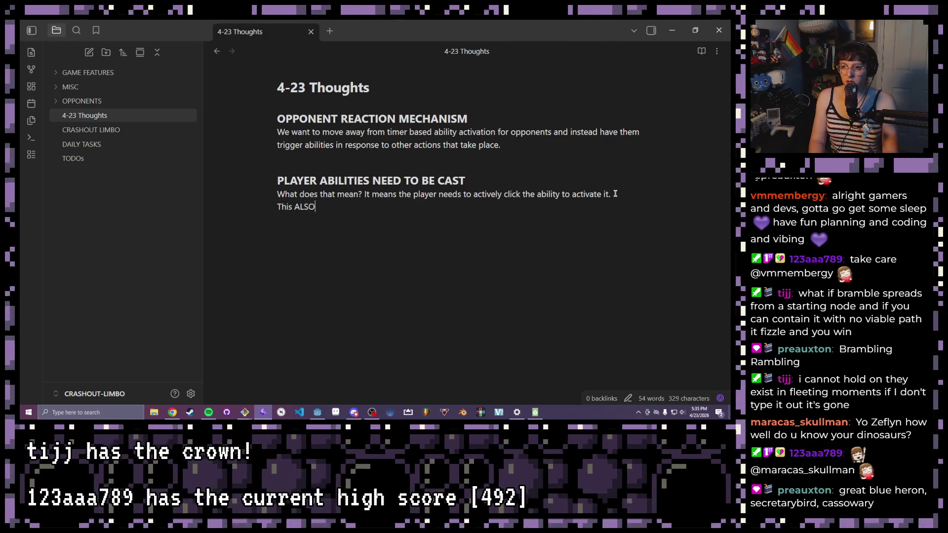
type(" means th")
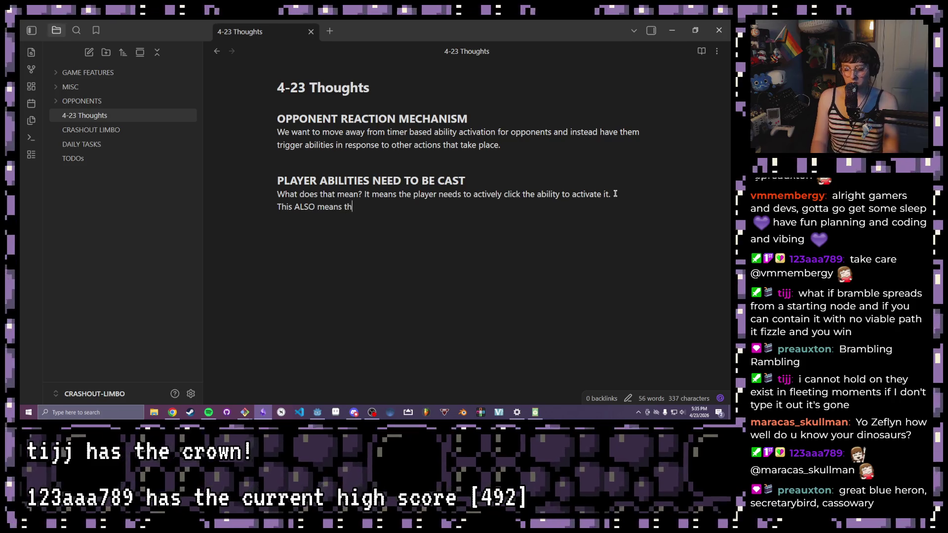
type("at abi")
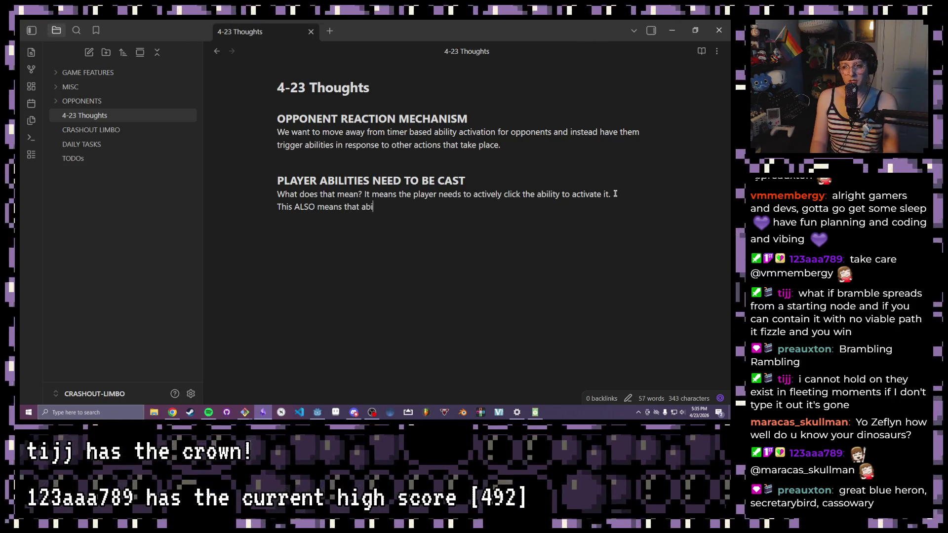
type("lities do not ")
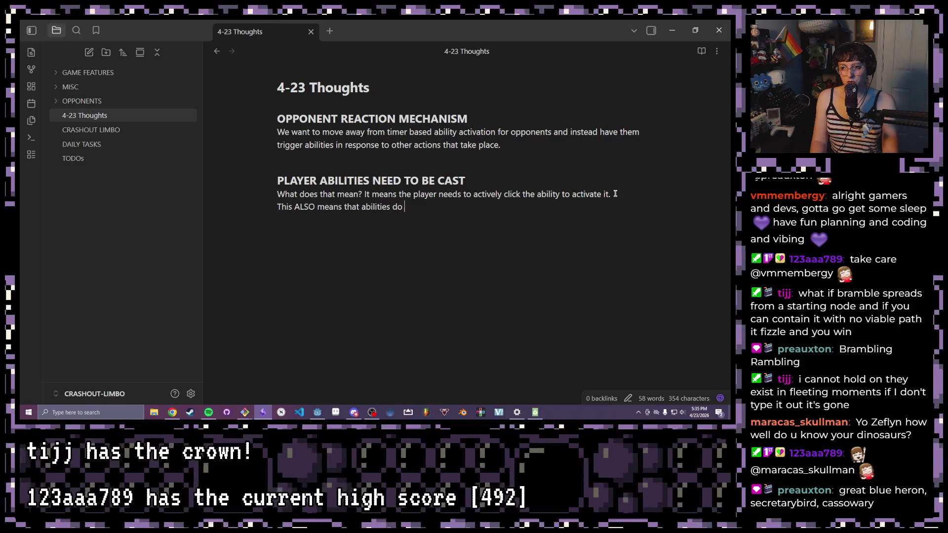
type("have a summation ")
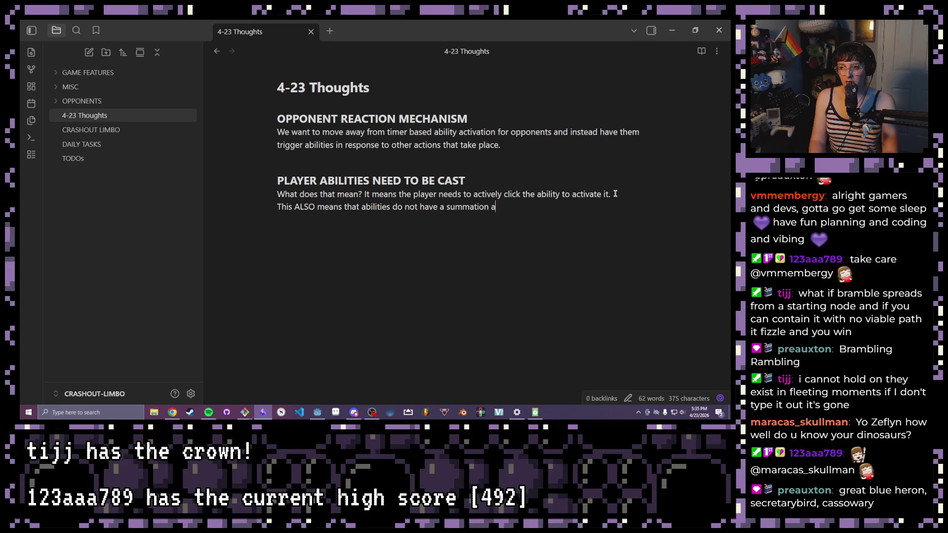
type("activation cost, but instead will cost som")
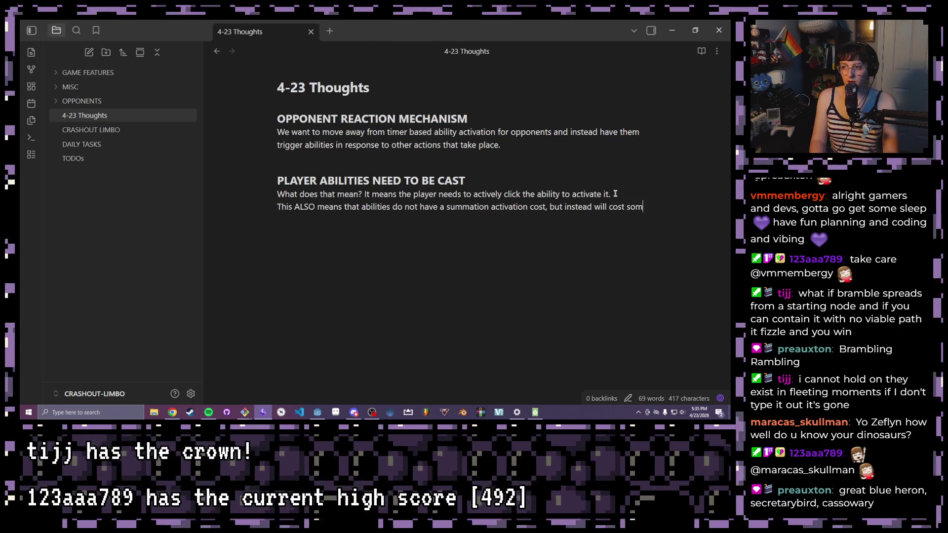
type("e amount of m")
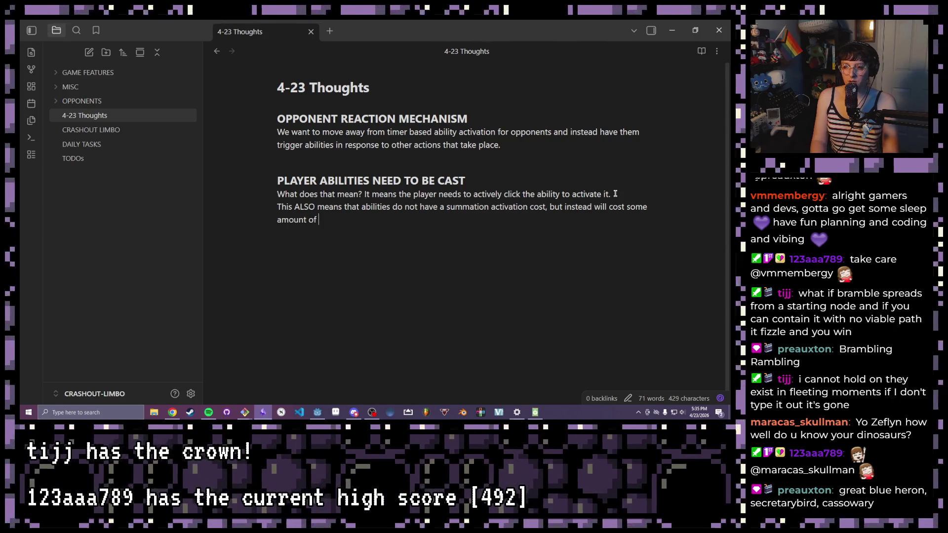
type("ana, PP,")
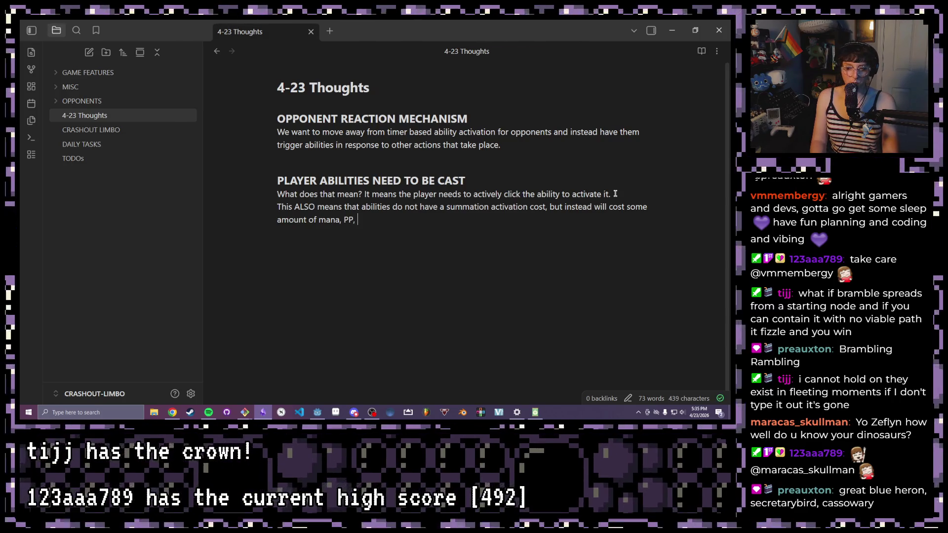
type("AP")
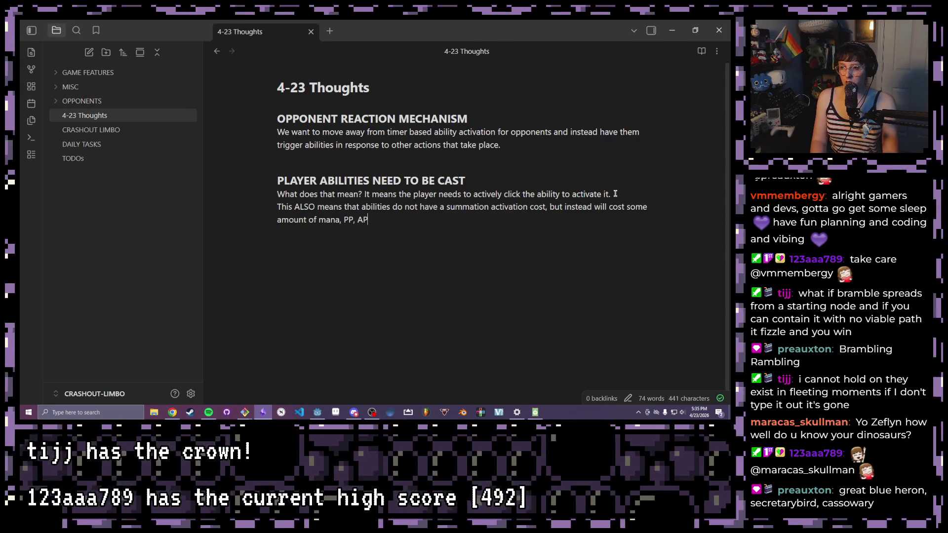
Fix the misplaced 'etc.' in the cost list and finish the paragraph on the summation target value
left_click(444, 207)
type("etc")
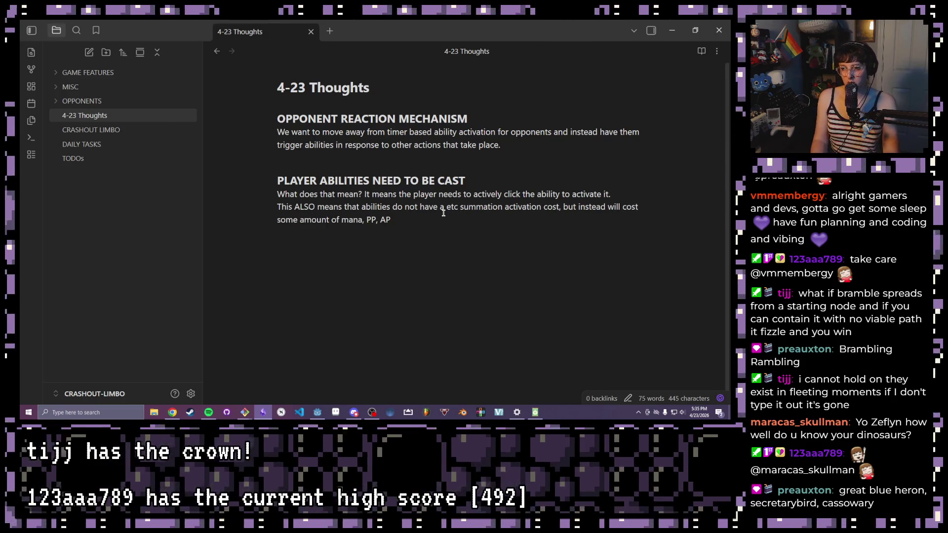
key("BackSpace")
key("BackSpace")
key("BackSpace")
key("BackSpace")
left_click(400, 220)
type(", ")
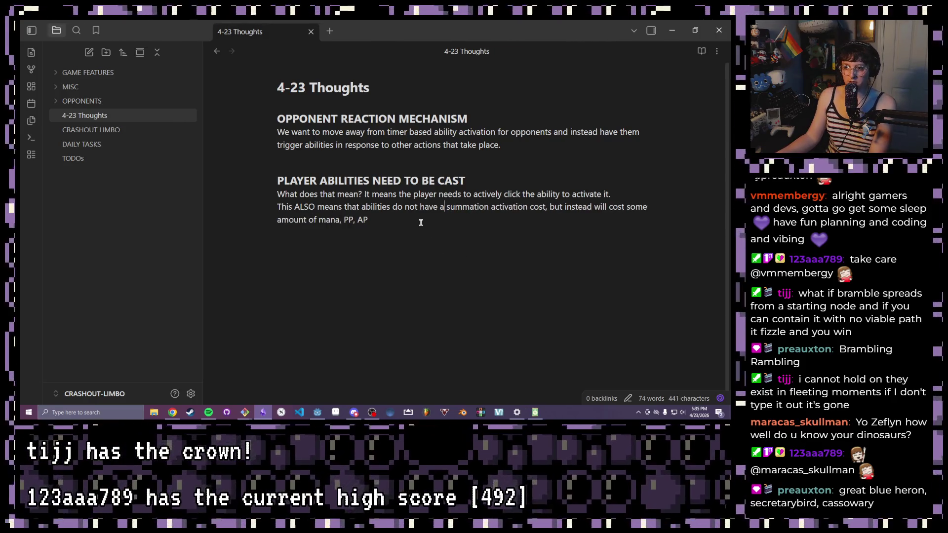
type("etc.")
key("Return")
key("Return")
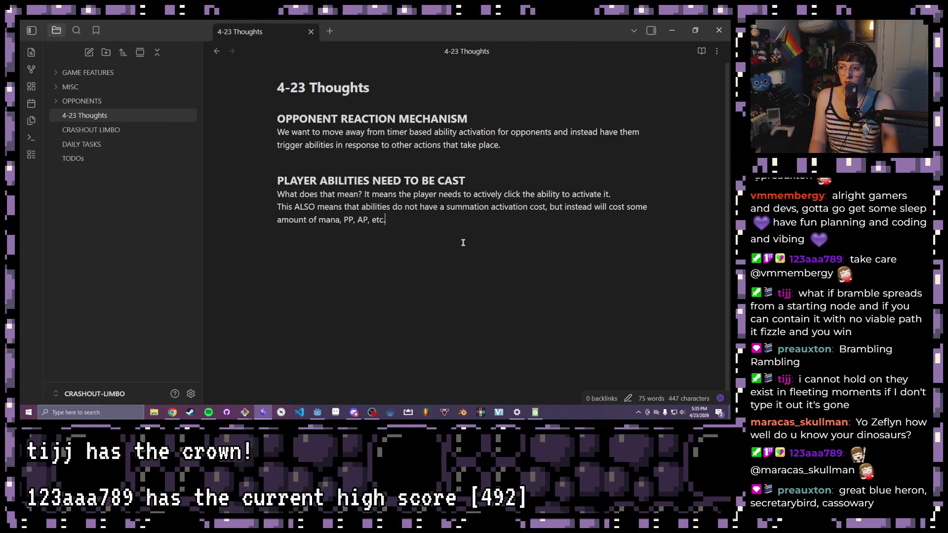
type(" What des")
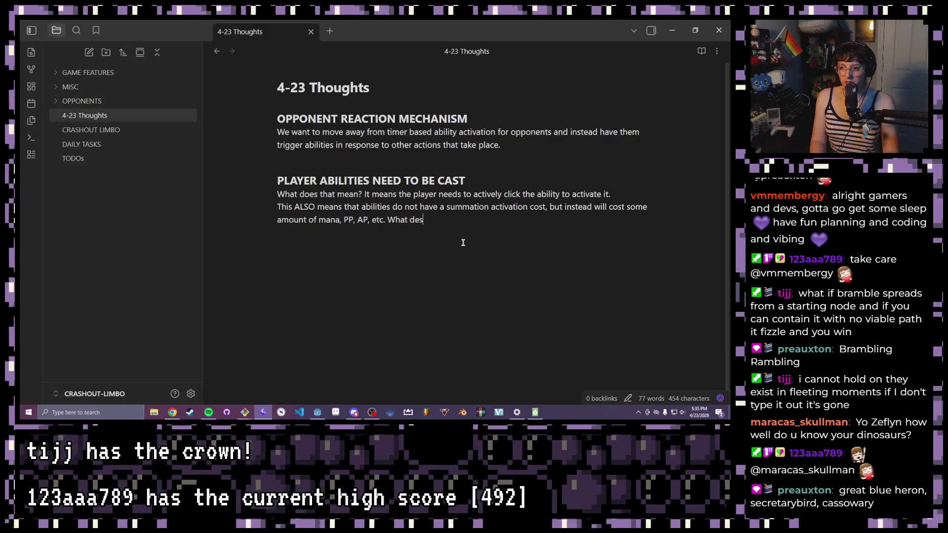
key("BackSpace")
key("BackSpace")
type("oes this ")
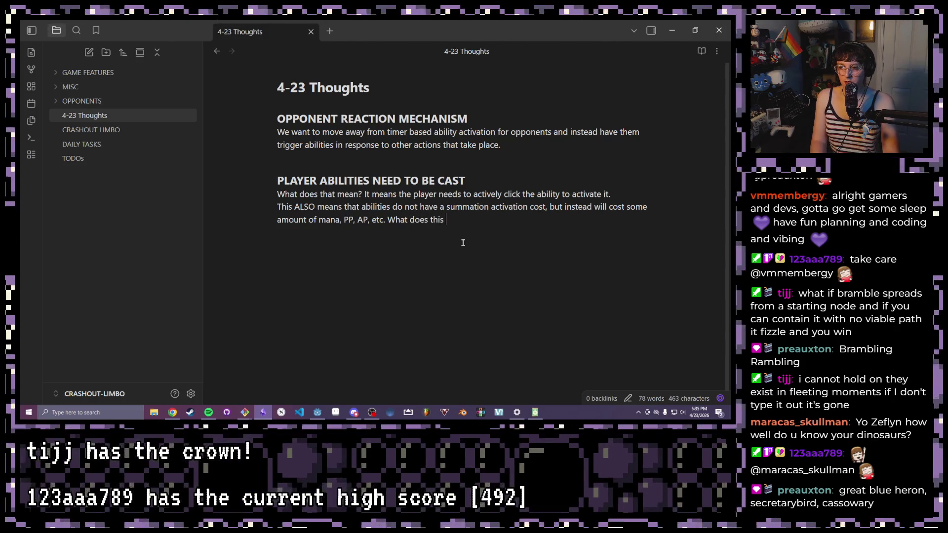
type("also mean?")
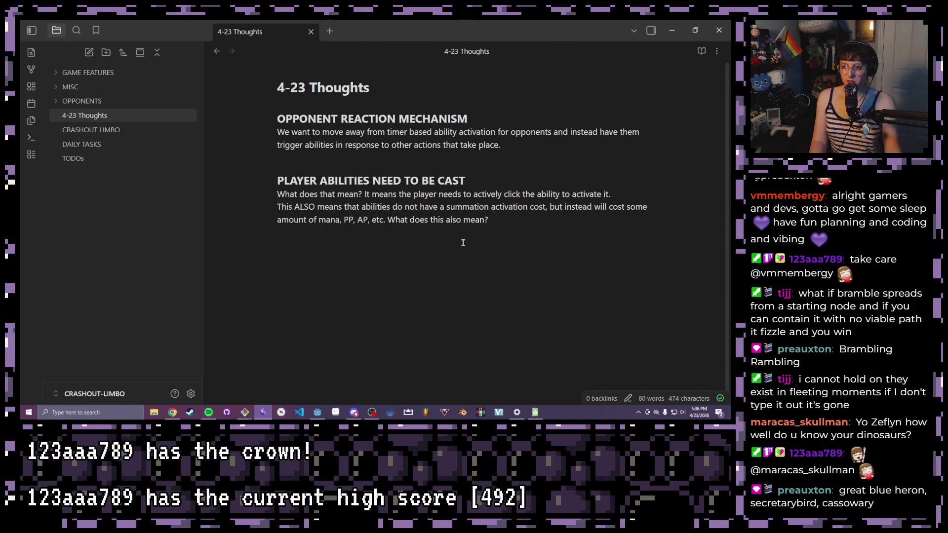
type("It means that the")
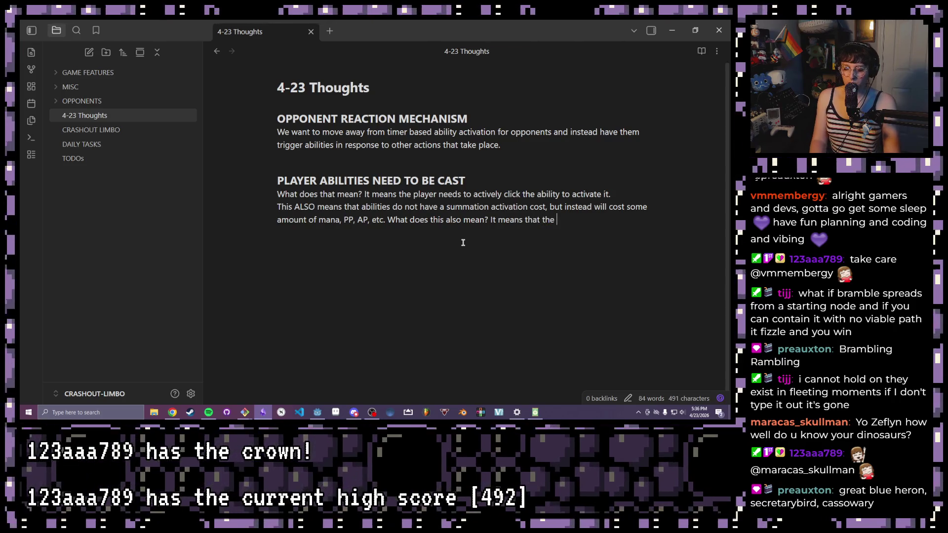
type(" tar")
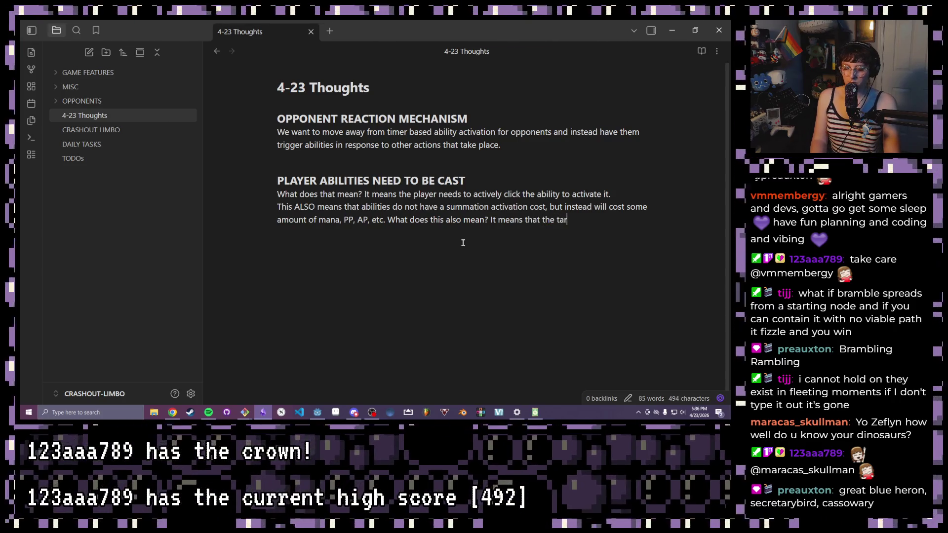
type("tar b")
type("alue for ")
type("ummat")
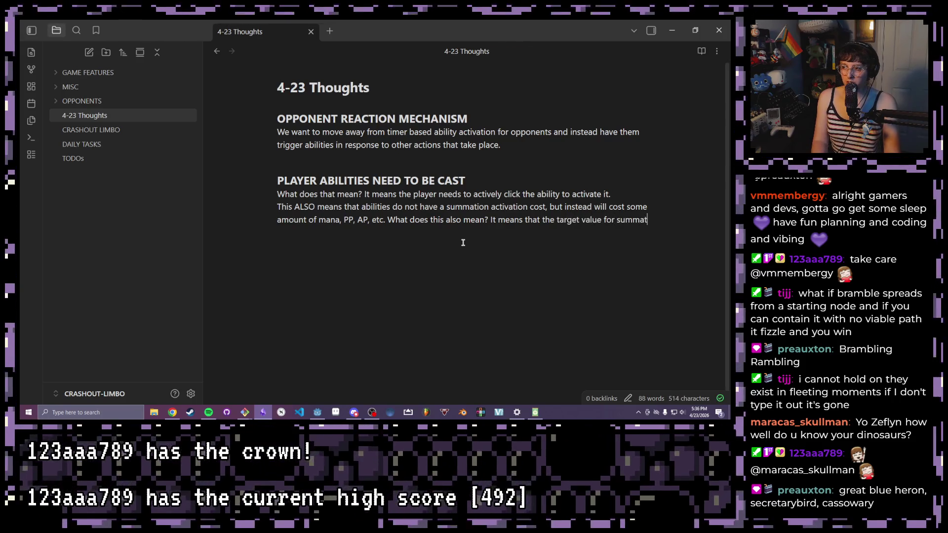
type("ion needs to be s")
type("et by some")
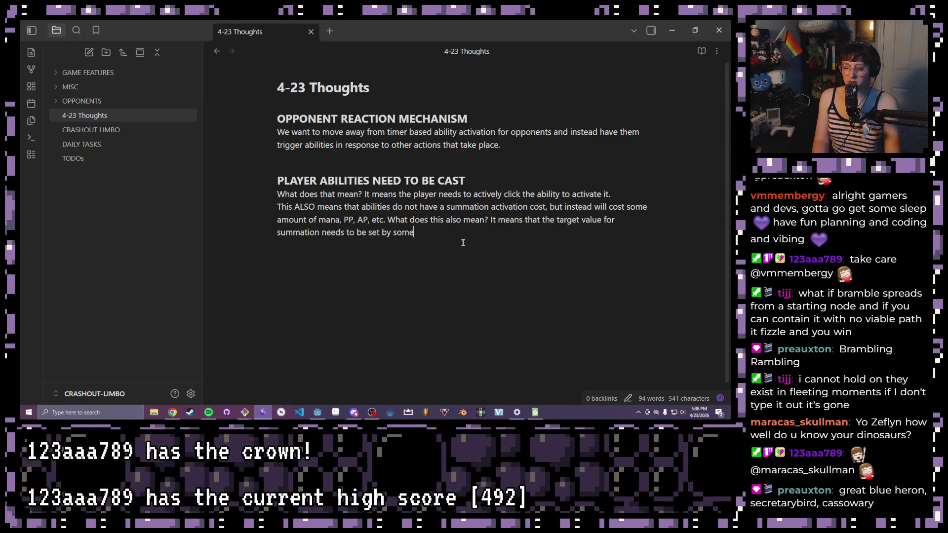
type("thingelse.")
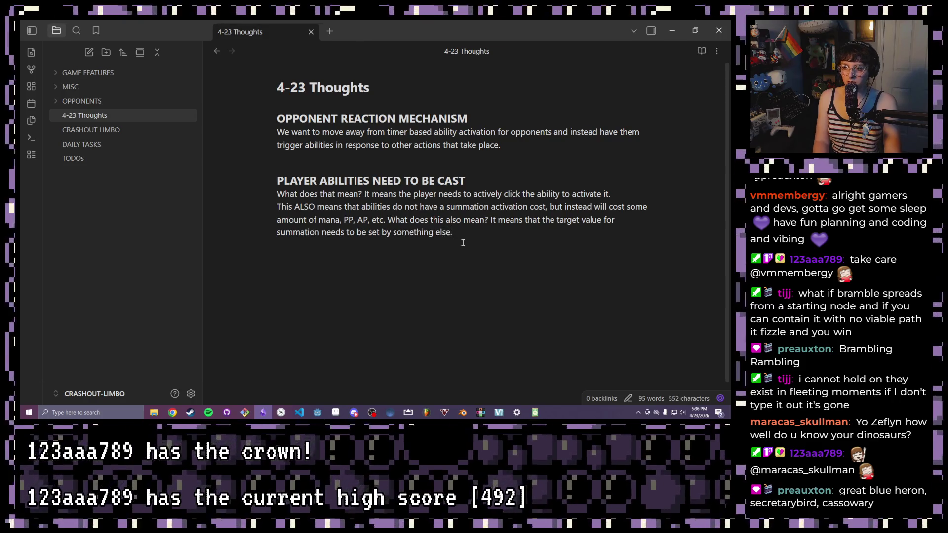
key("Return")
key("Return")
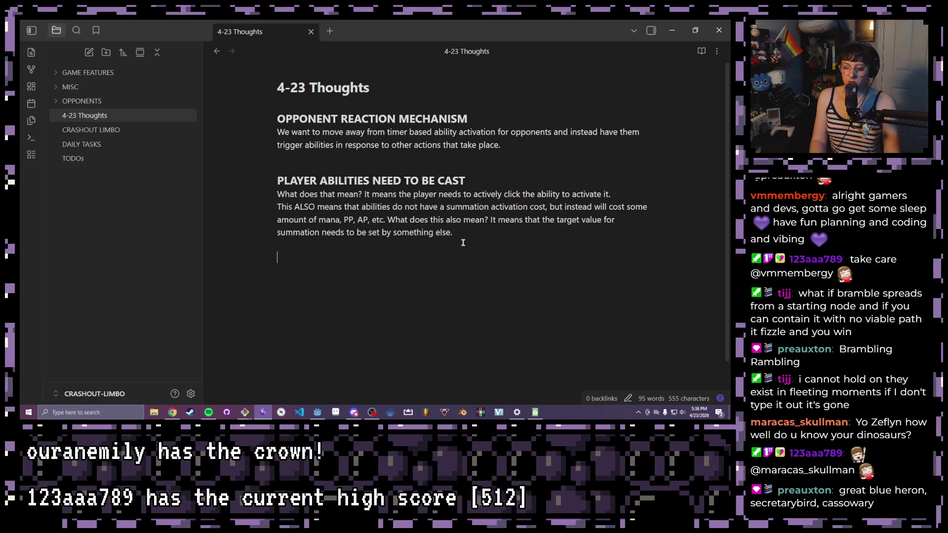
type("W")
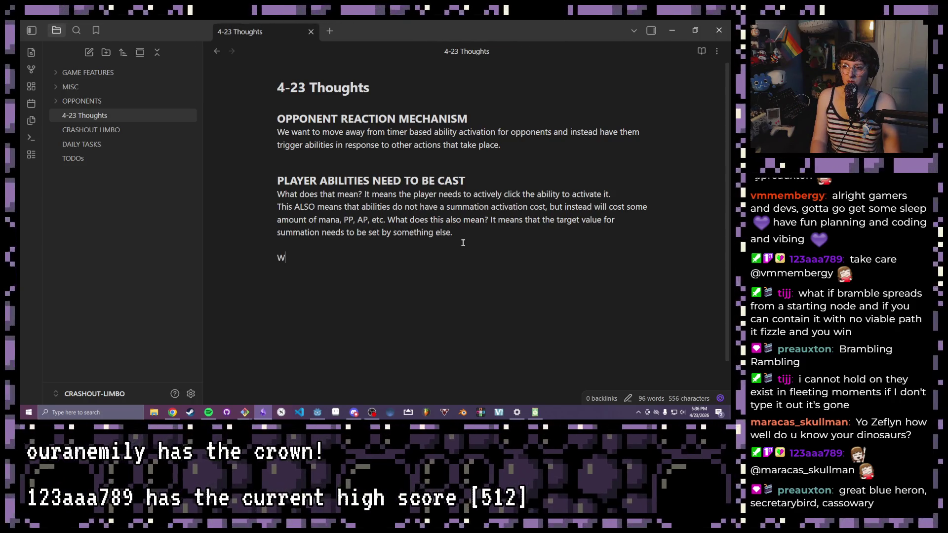
type("#")
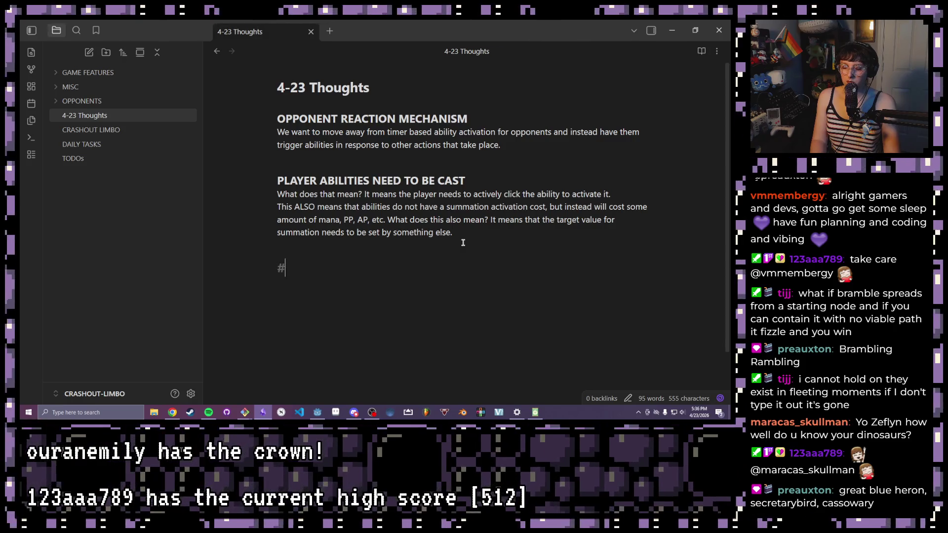
type("## ")
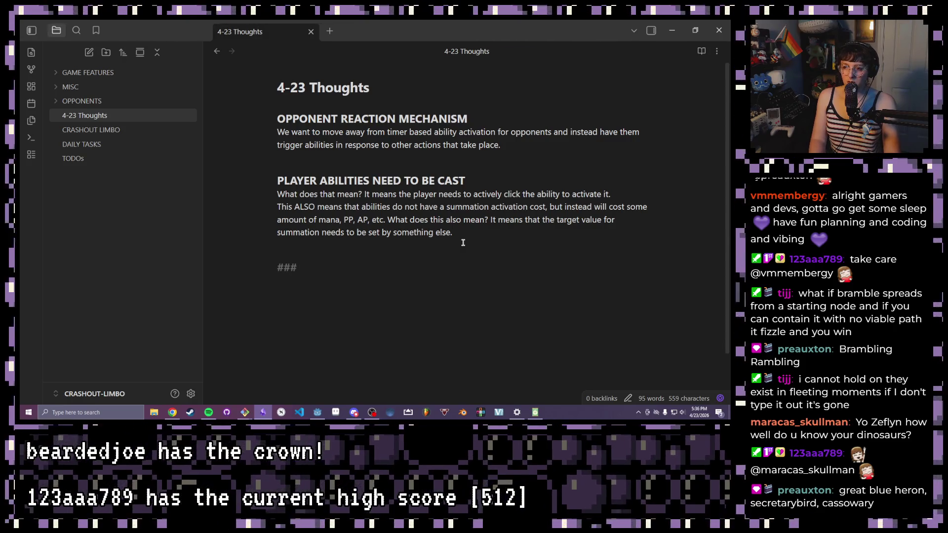
type("OPPONENT SETS R")
Write the '### OPPONENT SETS TARGET VALUE' heading, correcting typos along the way
key("BackSpace")
type("TARGET ")
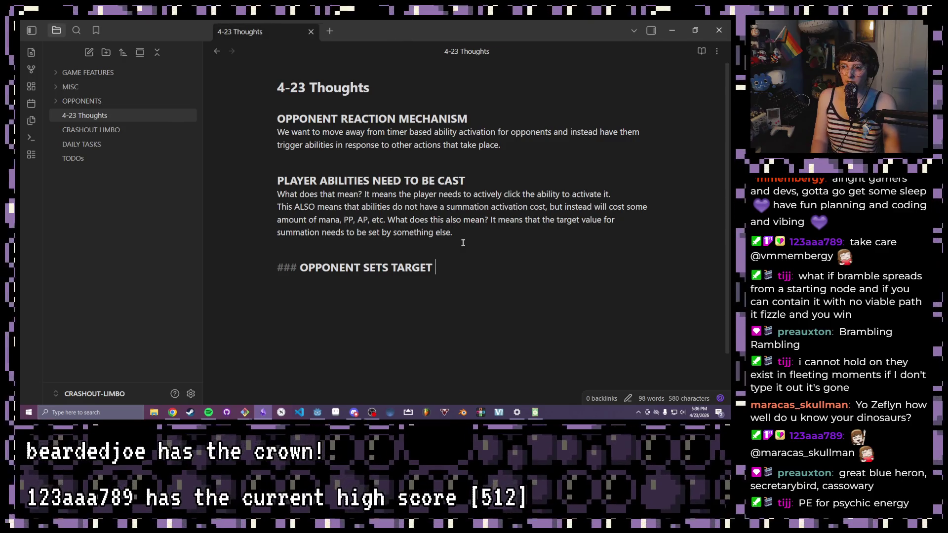
type(" VALI")
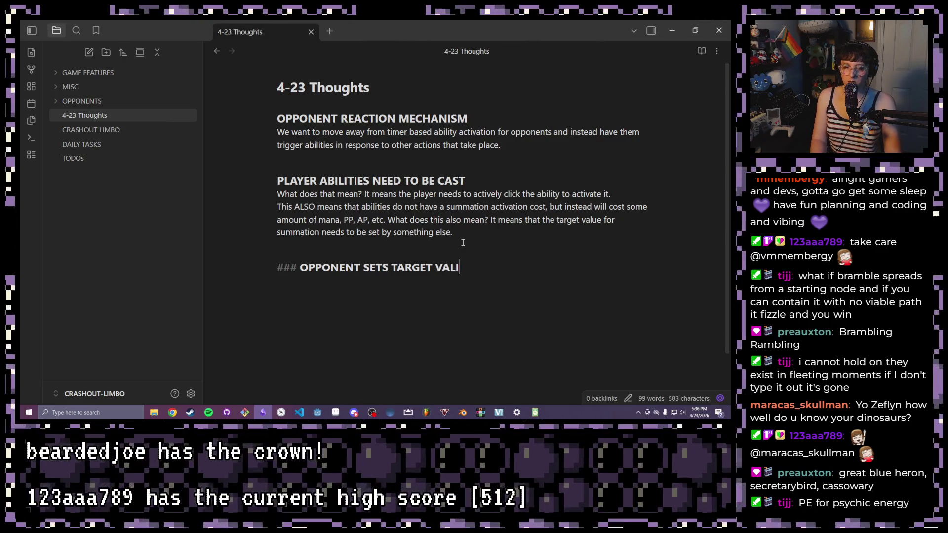
key("BackSpace")
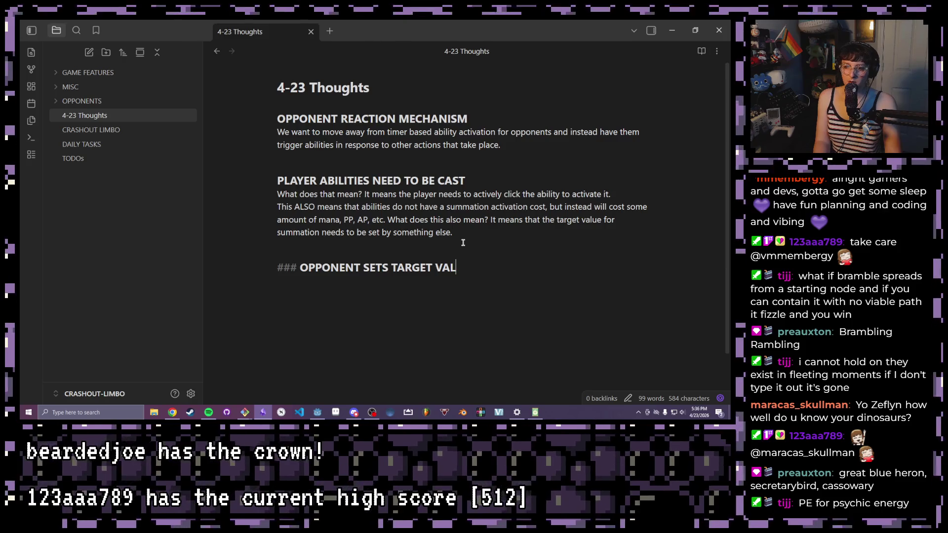
type("UE")
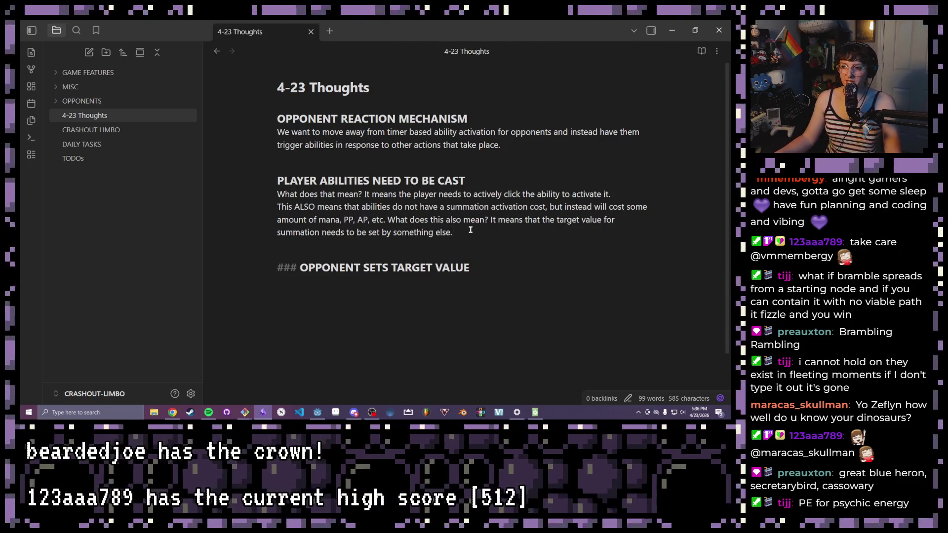
key("Return")
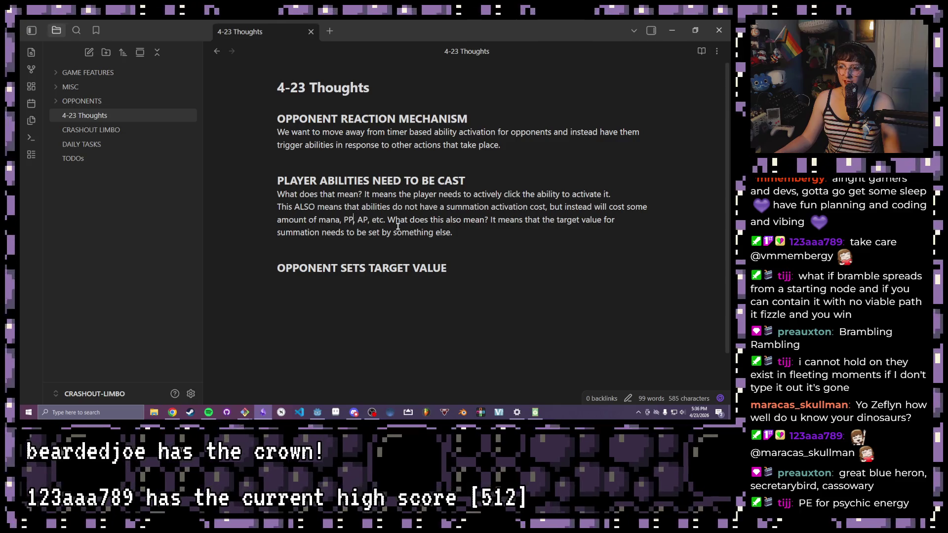
left_click(370, 222)
type("PE ")
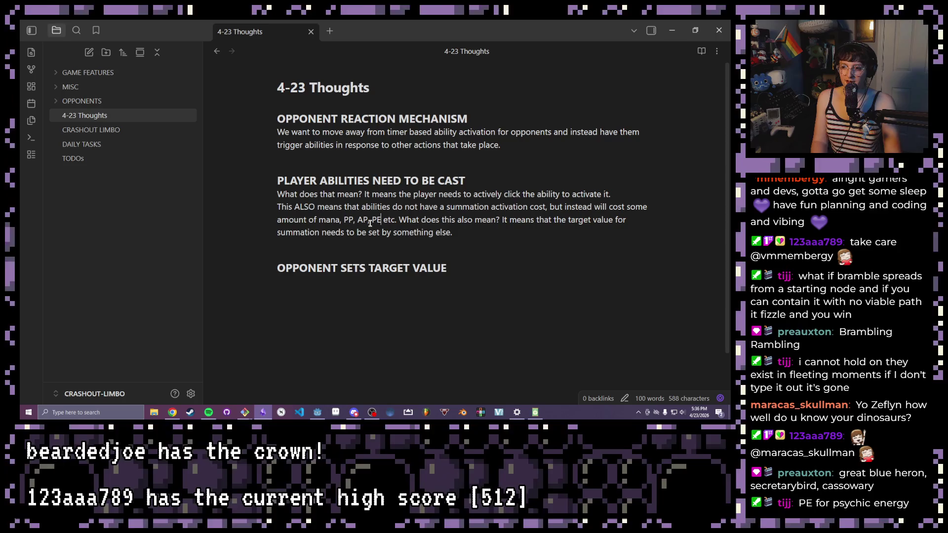
type(",")
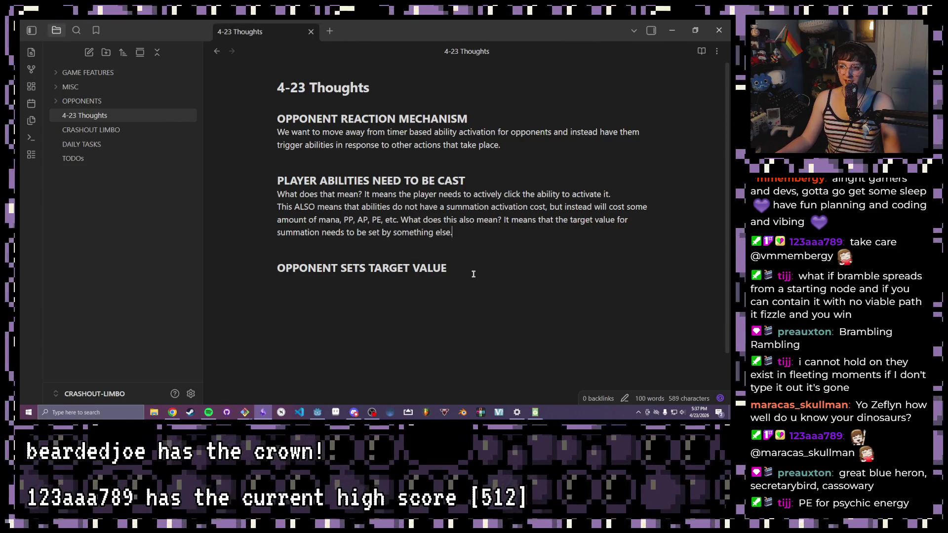
After adding PE to the cost list, start an empty line under the OPPONENT SETS TARGET VALUE heading
left_click(473, 270)
key("Return")
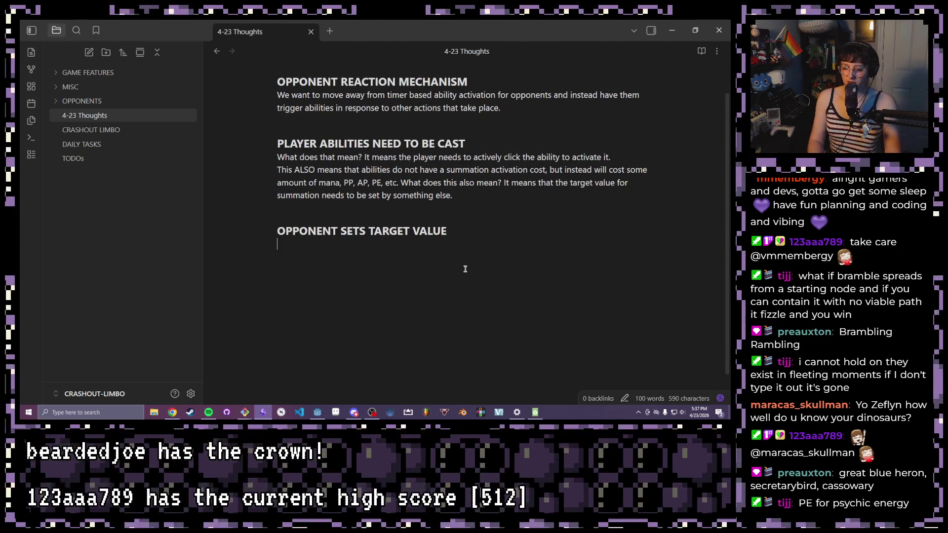
type("If ab")
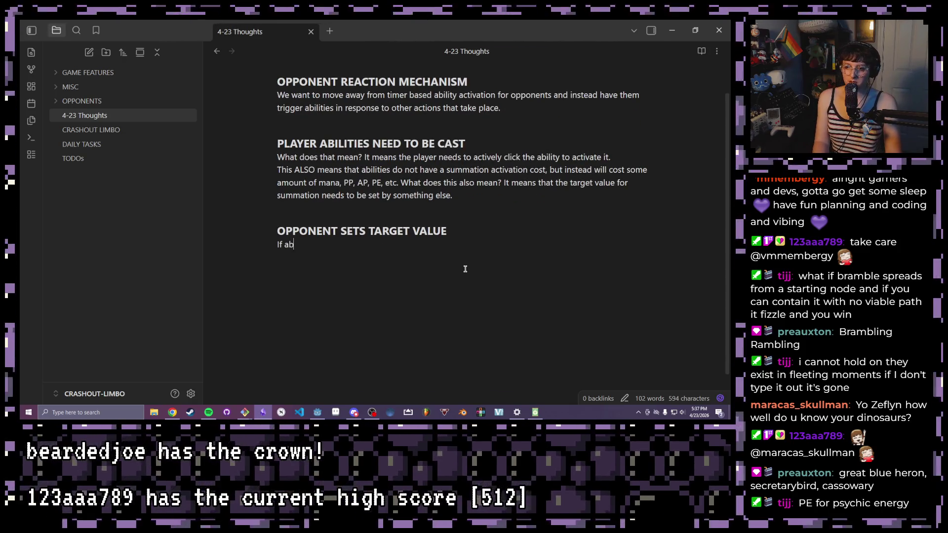
type("ilities do not ")
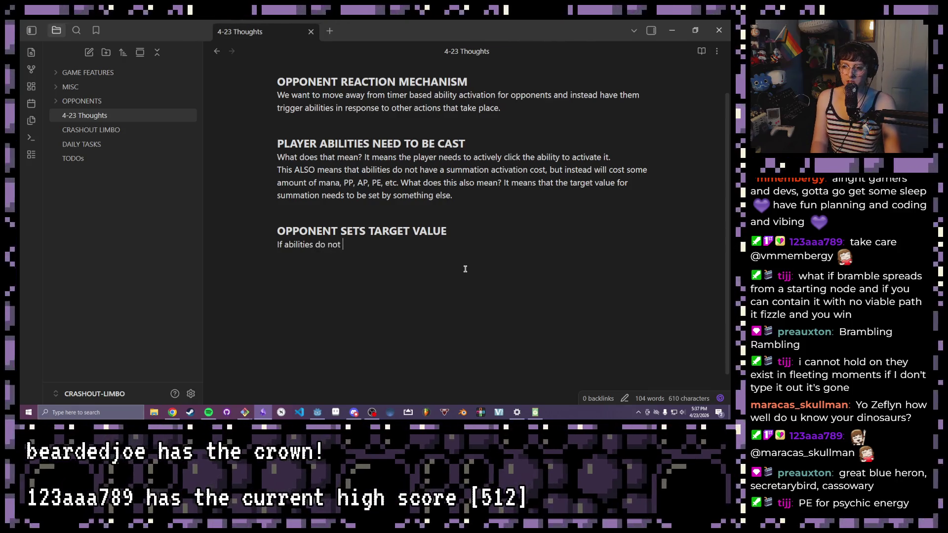
type("have a summa")
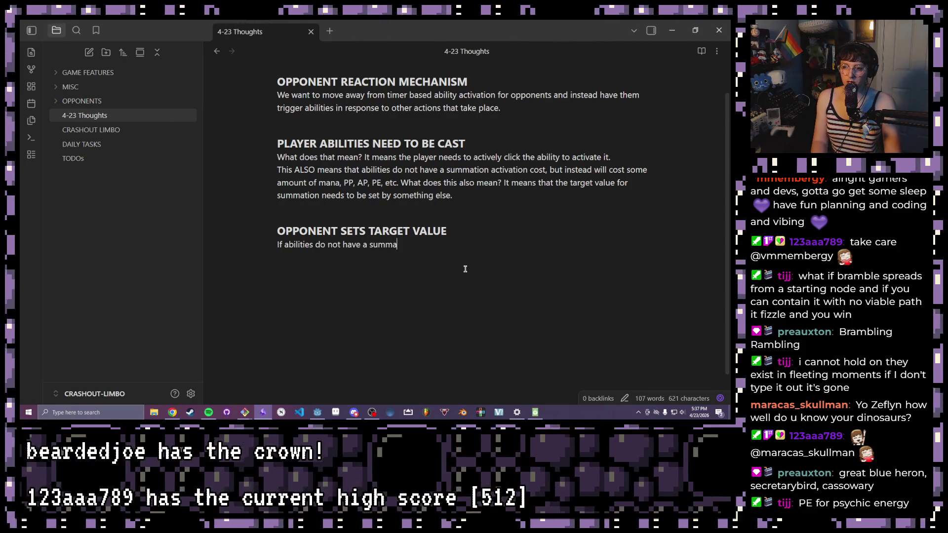
Finish the 'summation target' sentence, trimming misspellings and unfinished words before 'Meeting this'
type("ti")
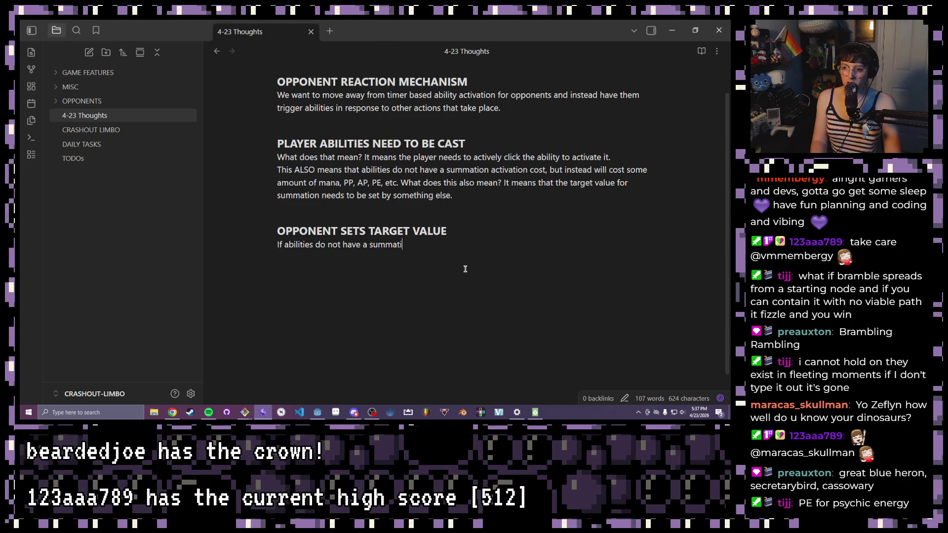
type("on target and instead ")
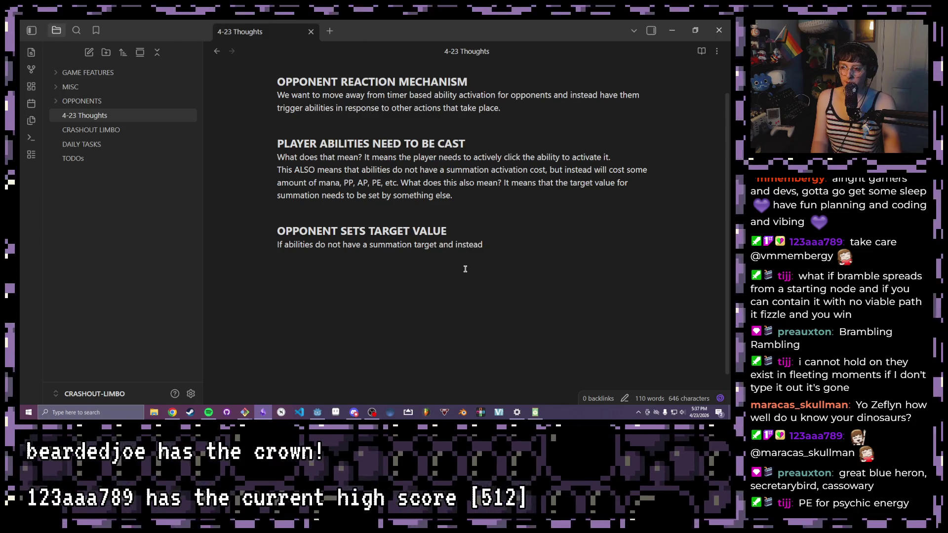
type("a mana costt")
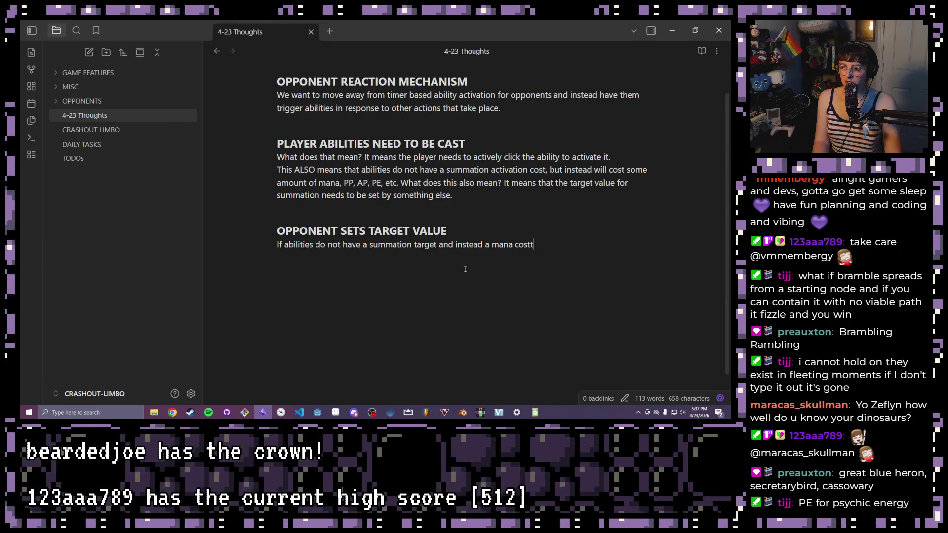
type(",    then ")
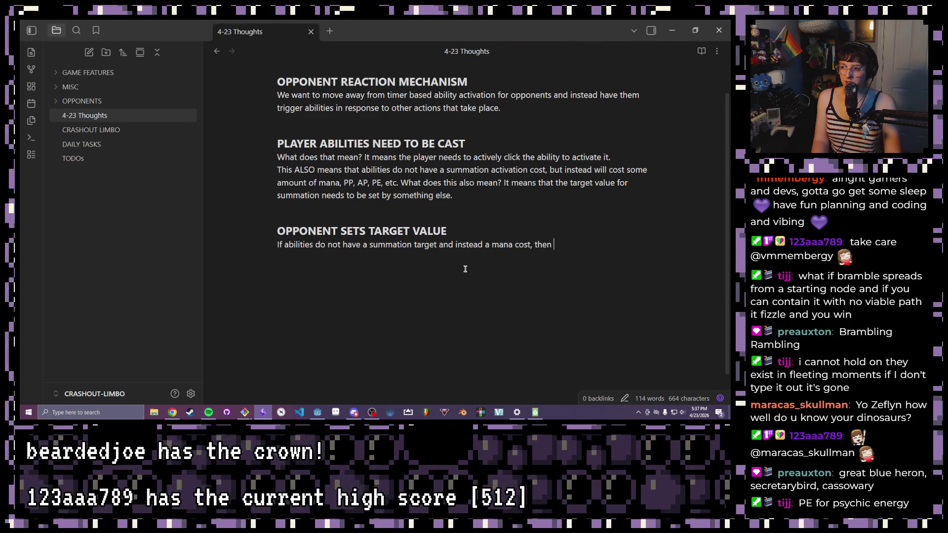
type("somethinglse ")
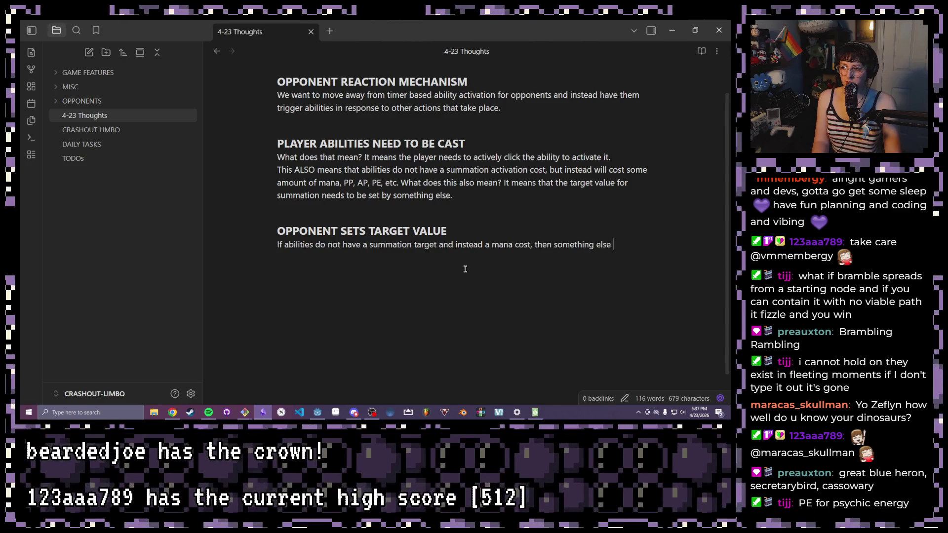
type("will neto ")
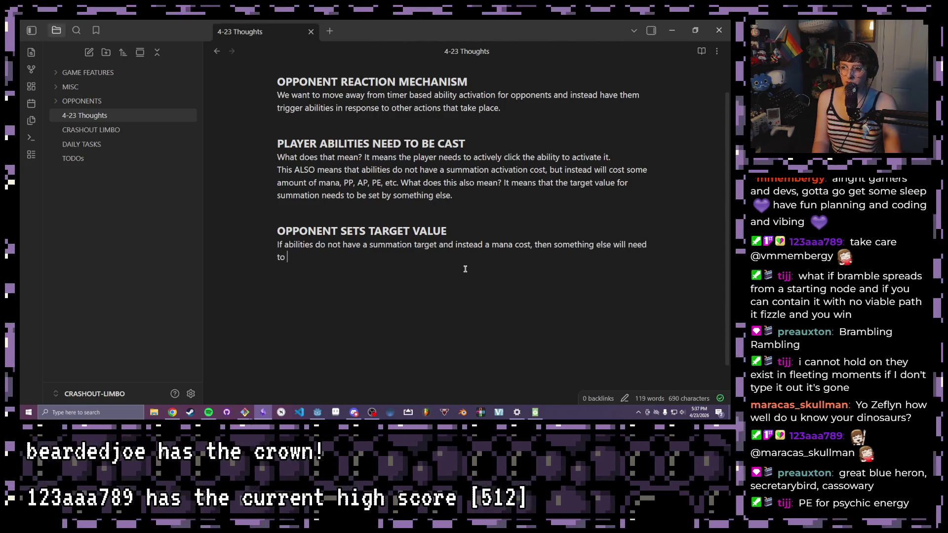
type("be the target v")
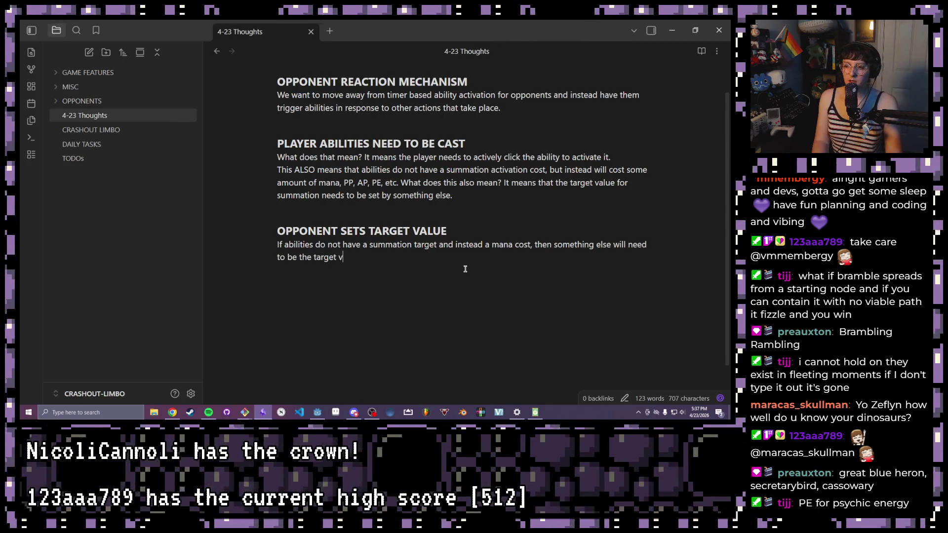
key("BackSpace")
type("summ")
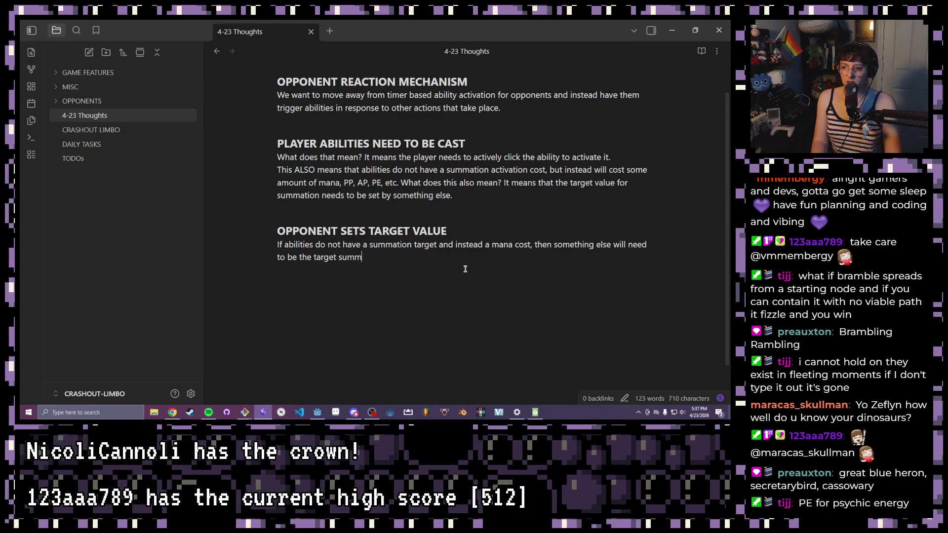
key("BackSpace")
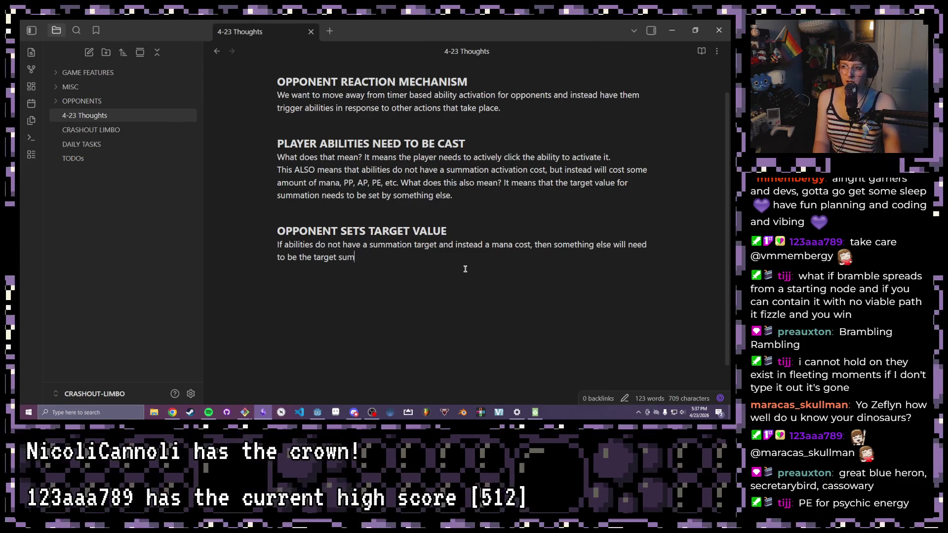
key("ctrl+BackSpace")
key("ctrl+BackSpace")
key("ctrl+BackSpace")
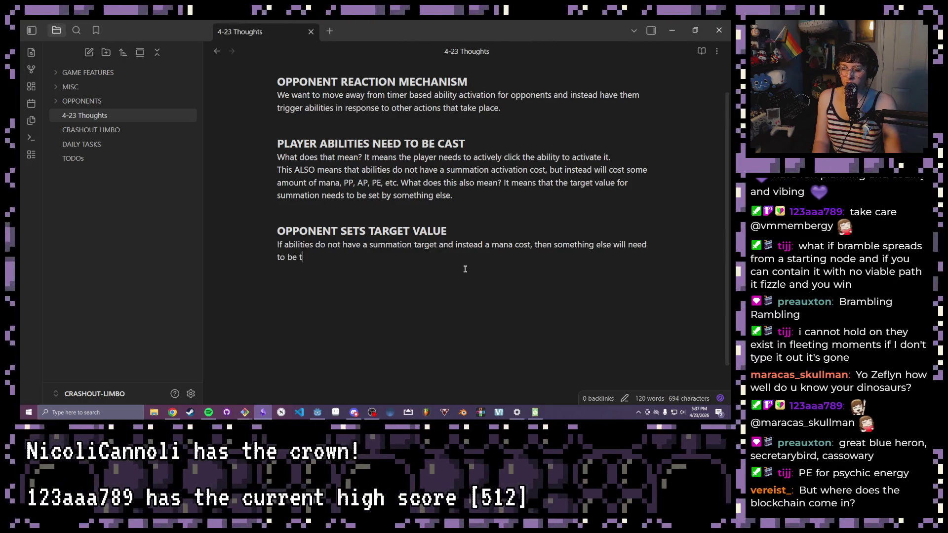
type("he summation target.")
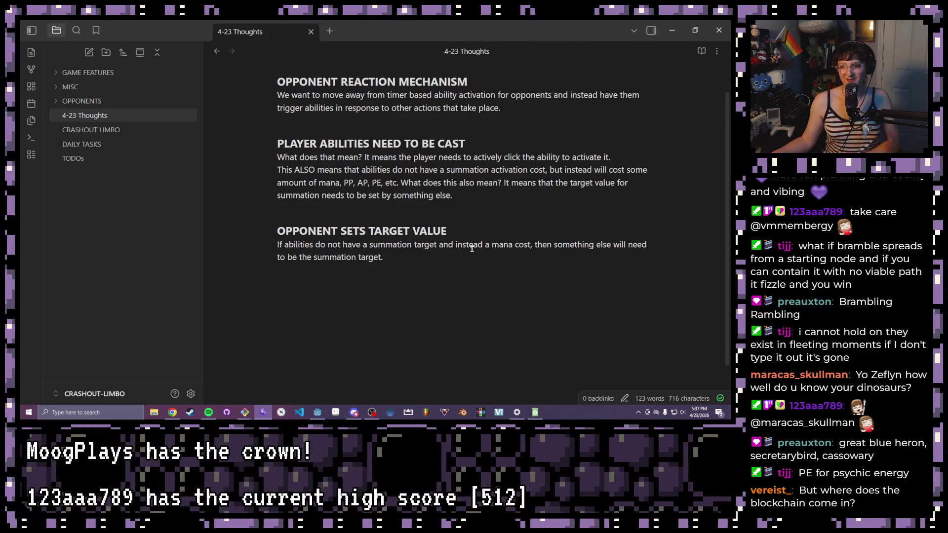
scroll(402, 257, "down", 2)
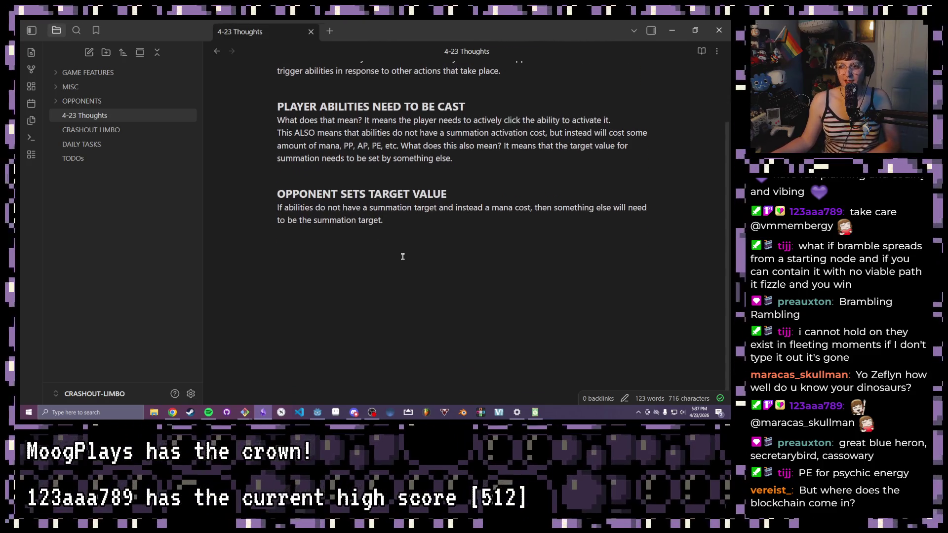
scroll(403, 259, "up", 3)
scroll(403, 258, "down", 2)
type("Meeting this")
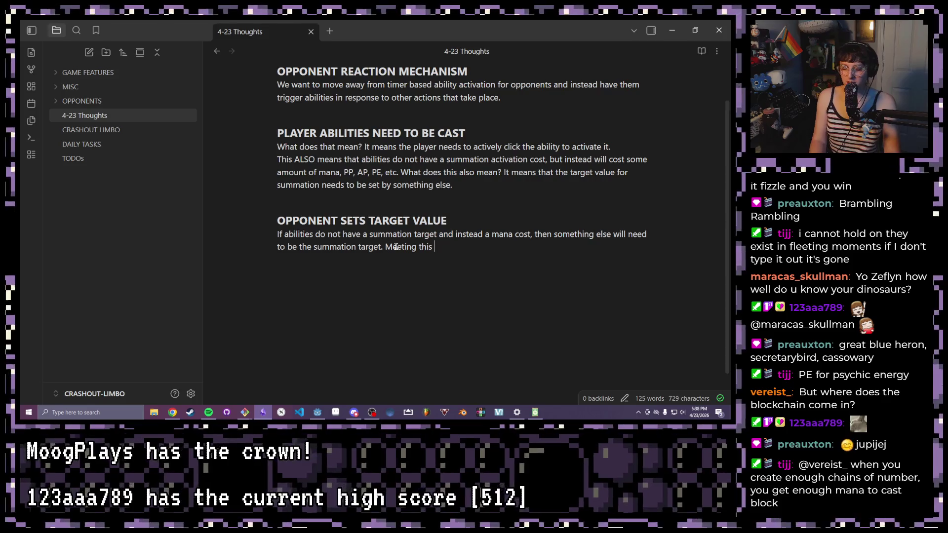
type("value will grant")
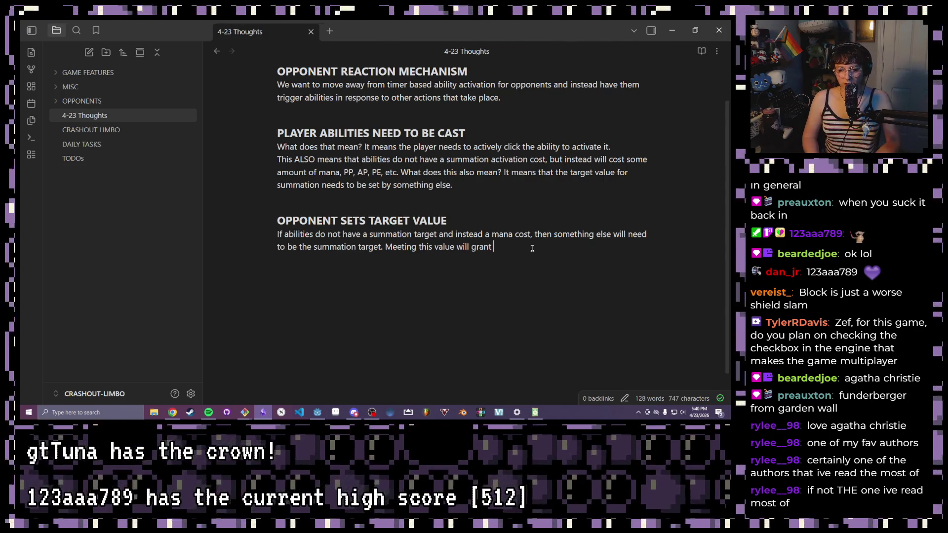
Lower the background music volume and skip to the next Spotify track while writing 'value will grant'
key("XF86AudioLowerVolume")
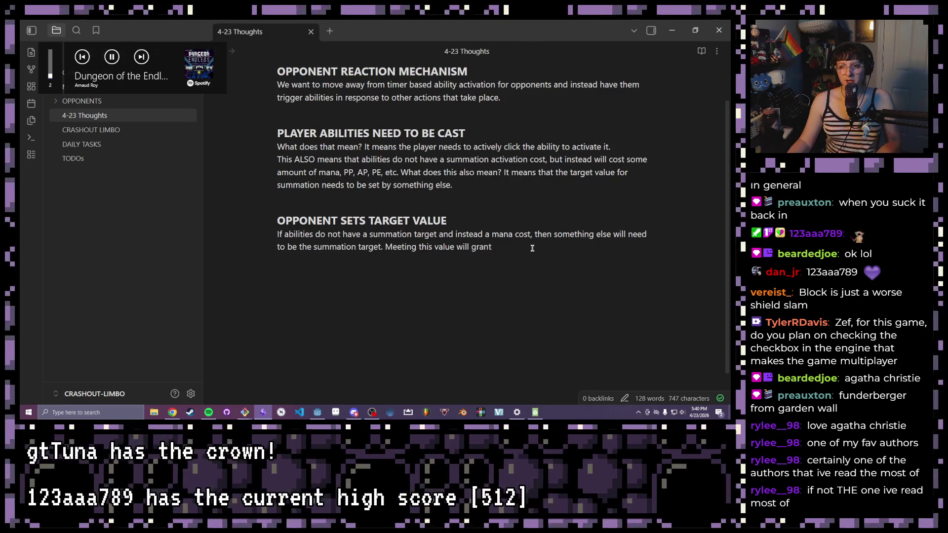
key("XF86AudioNext")
key("XF86AudioNext")
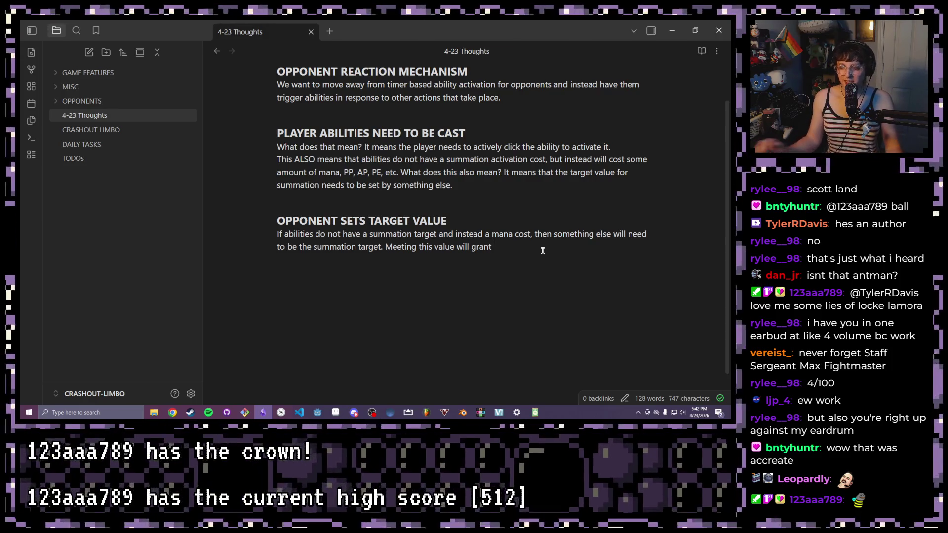
type("mana")
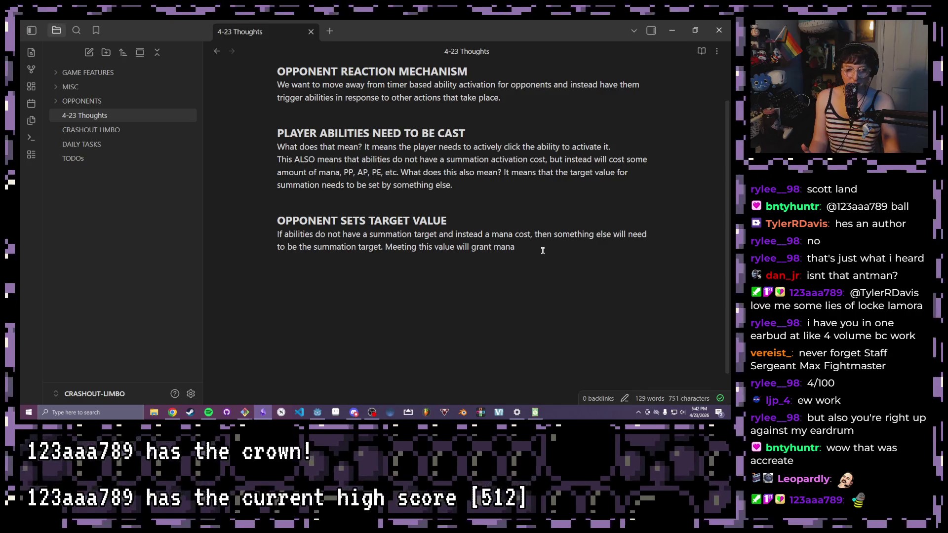
type(" (PE")
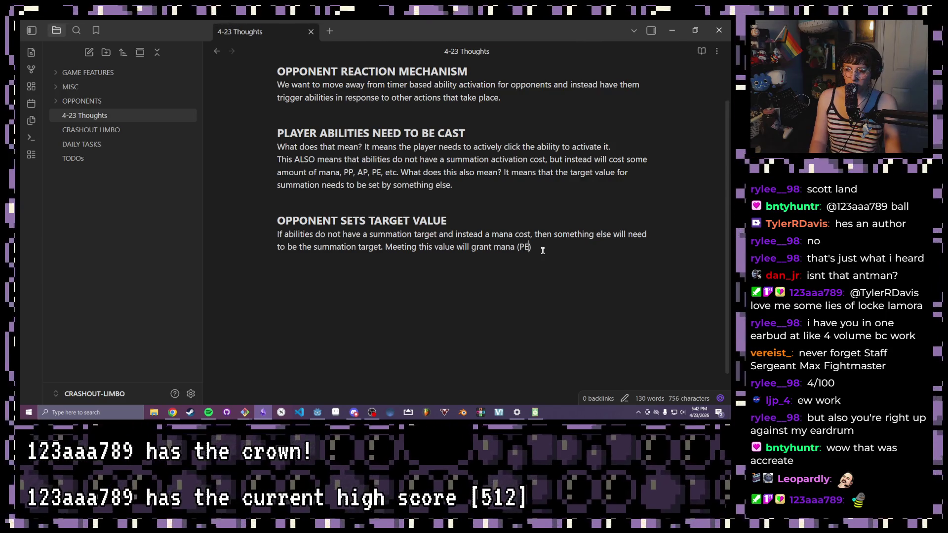
type("E")
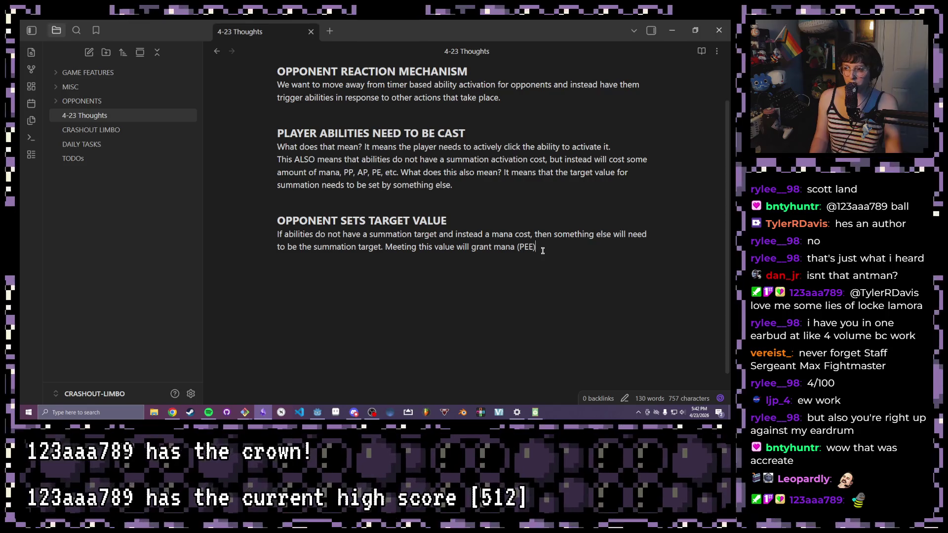
Have the target-value sentence grant mana (PEE) and rename PE to PEE in the cost list
double_click(524, 247)
left_click(400, 172)
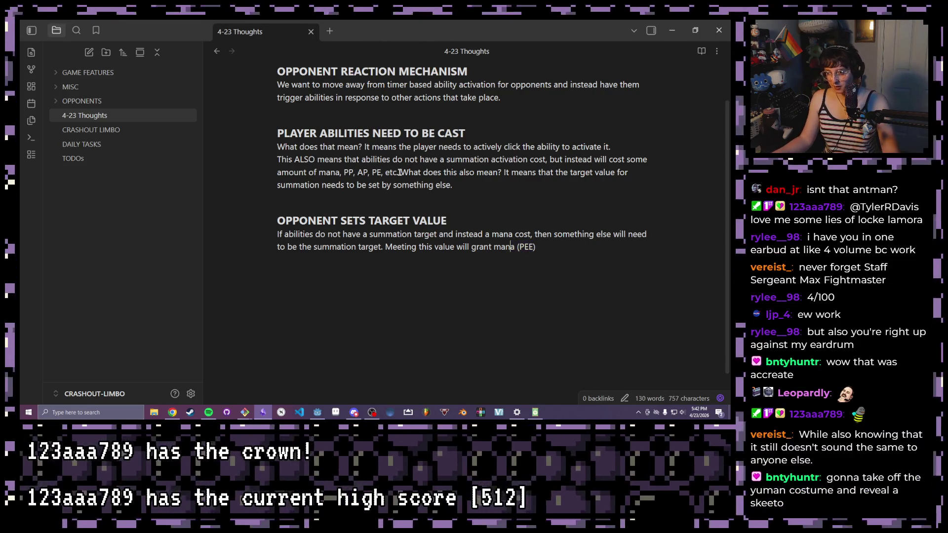
left_click(382, 173)
type("E")
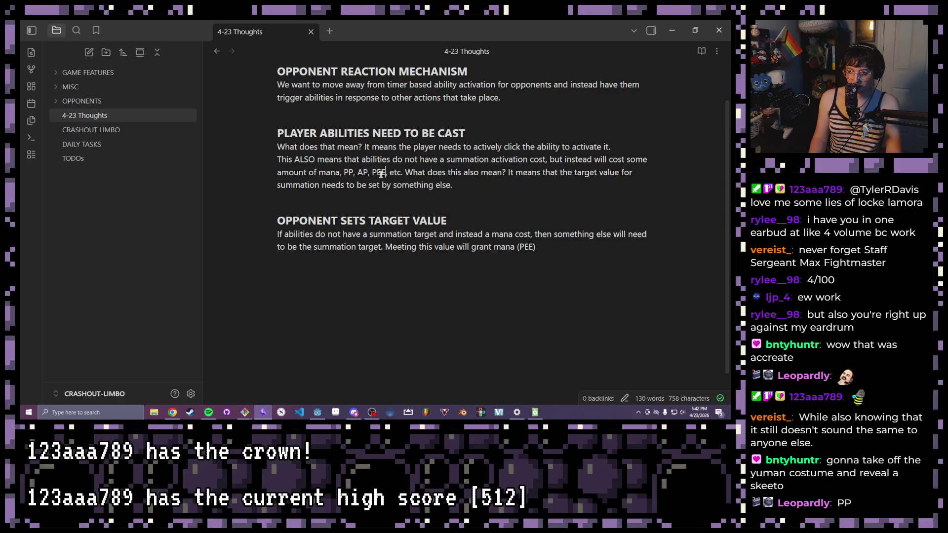
left_click(479, 220)
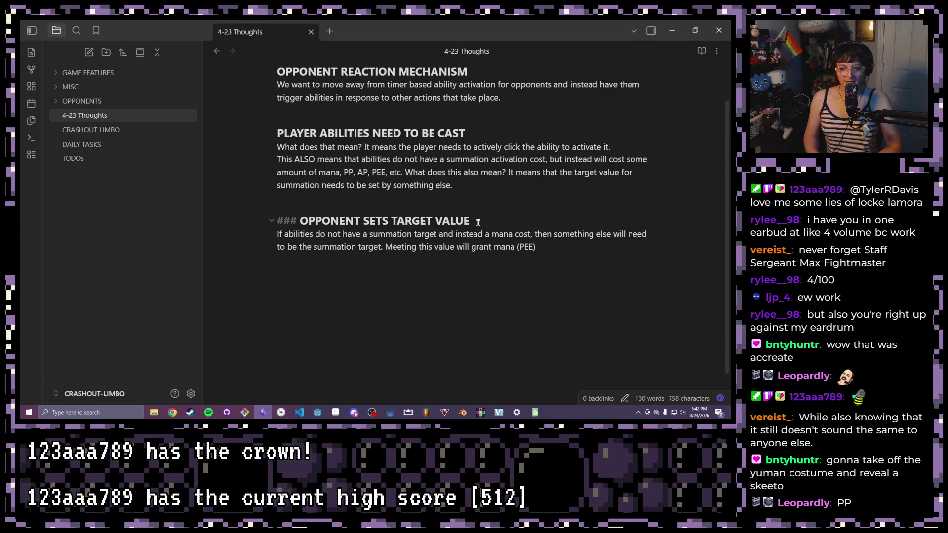
Select the '(PEE)' abbreviation in the paragraph, then clear the selection
left_click_drag(535, 247, 518, 248)
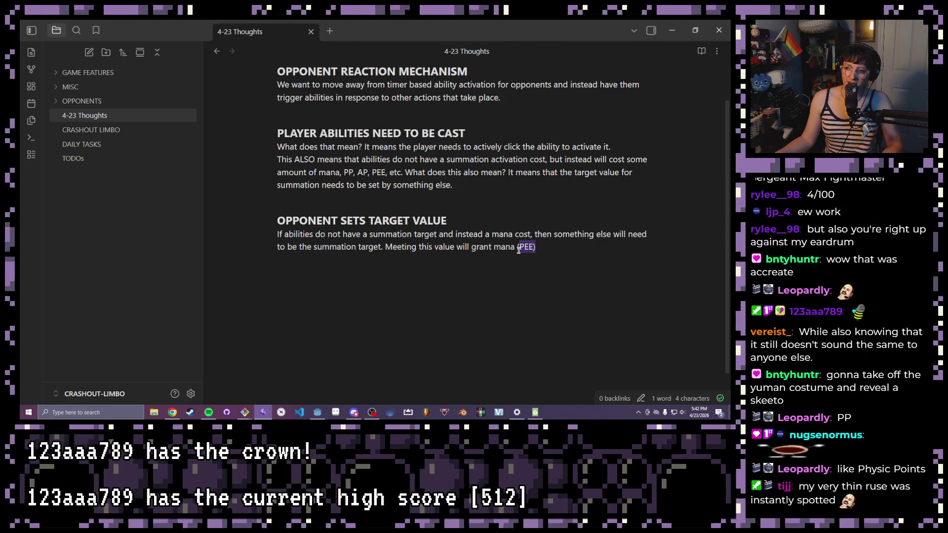
left_click_drag(536, 247, 514, 248)
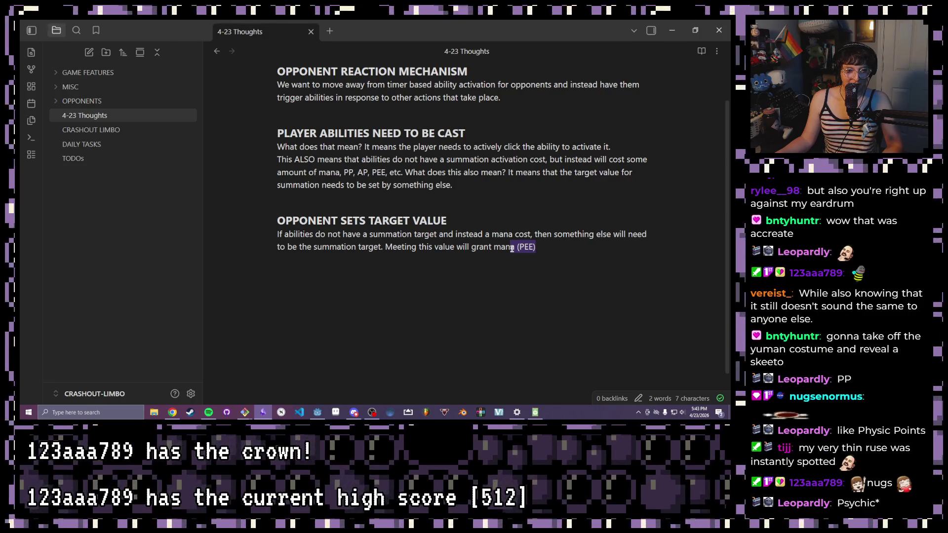
left_click(513, 249)
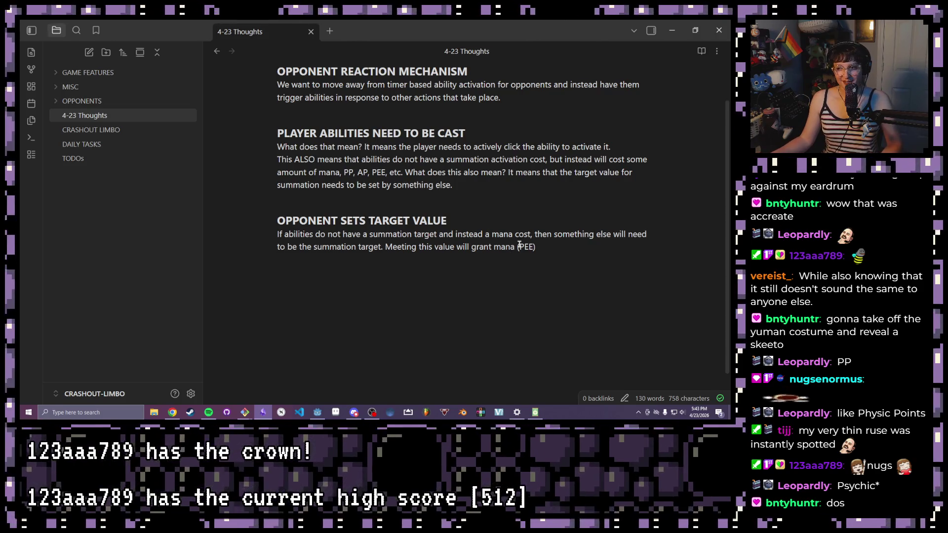
type("BPSYCHI")
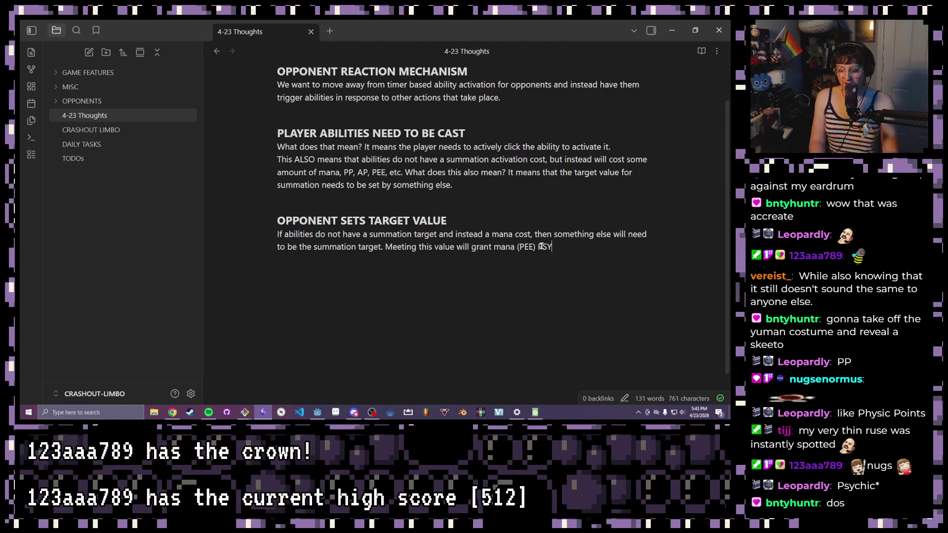
type("C ENERGY ESO")
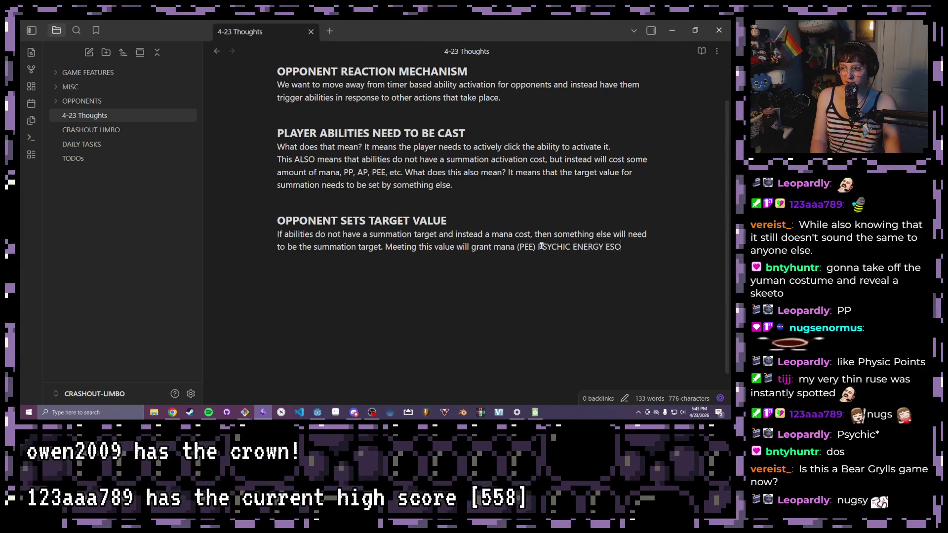
type("TERICA")
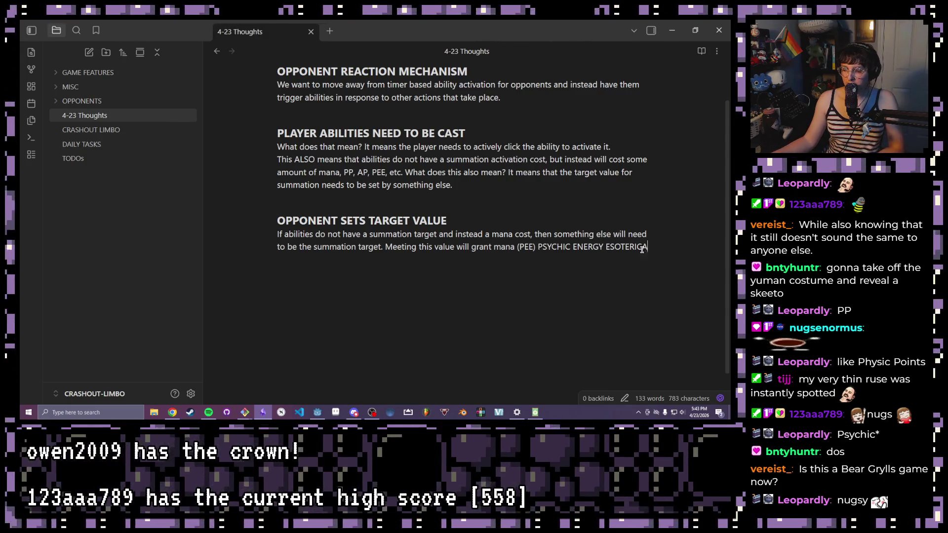
Highlight the newly added phrase PSYCHIC ENERGY ESOTERICA after '(PEE)', then deselect it
left_click_drag(647, 247, 538, 246)
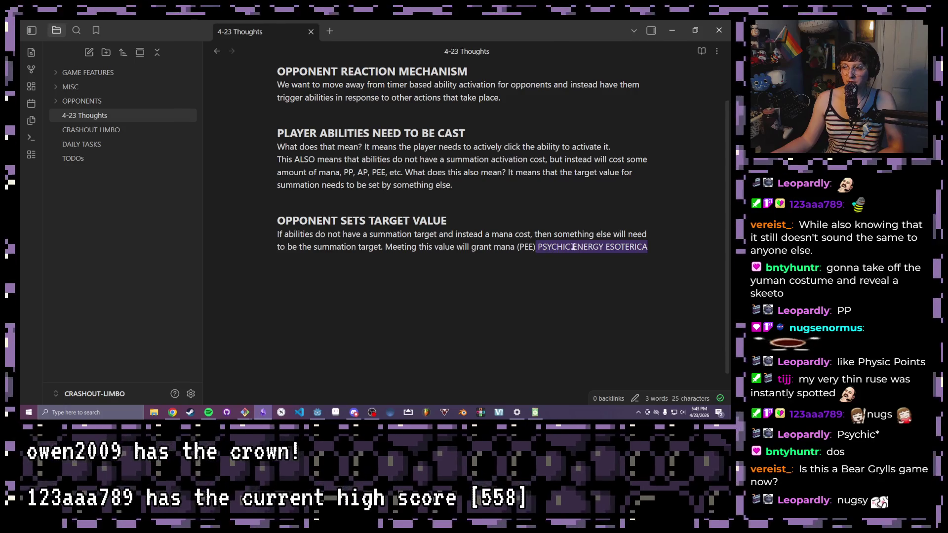
left_click(649, 244)
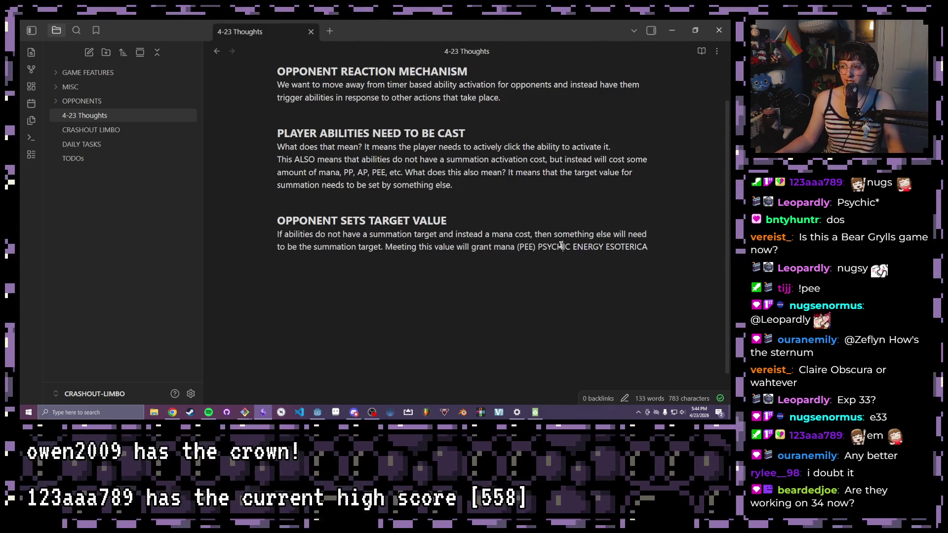
Place the caret right after ESOTERICA to close the target-value sentence with a period
left_click_drag(561, 246, 640, 247)
left_click(650, 252)
type(".")
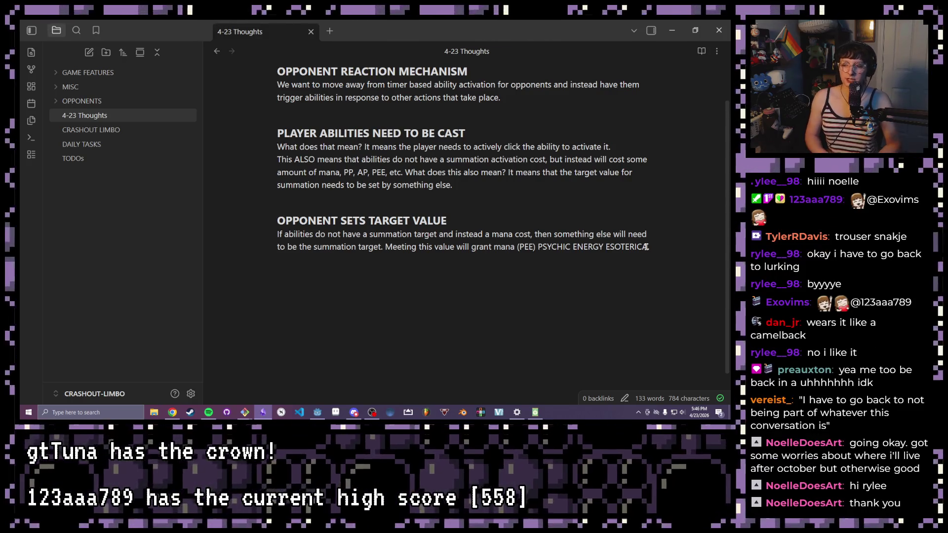
left_click_drag(412, 247, 551, 247)
left_click(585, 243)
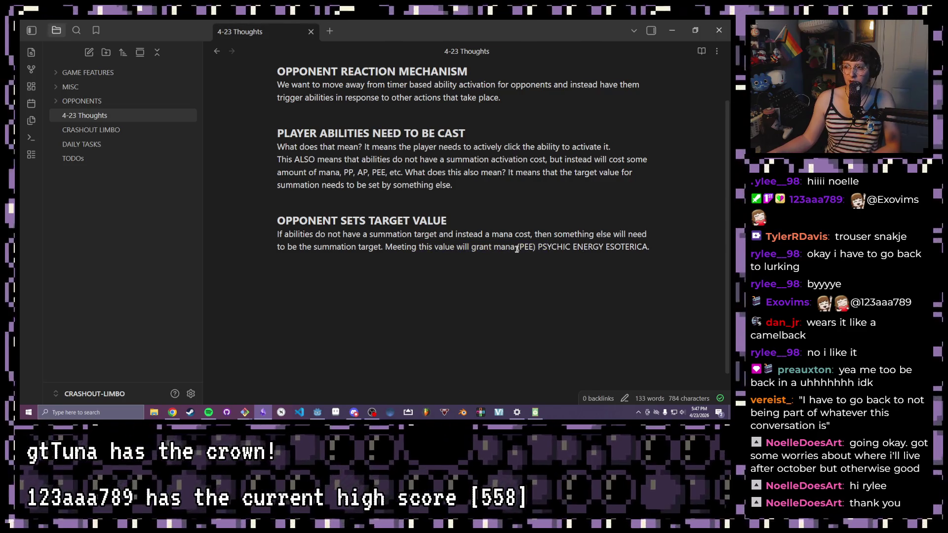
mouse_move(538, 247)
left_mouse_down()
mouse_move(655, 248)
mouse_move(517, 248)
mouse_move(649, 246)
left_mouse_up()
left_click(652, 247)
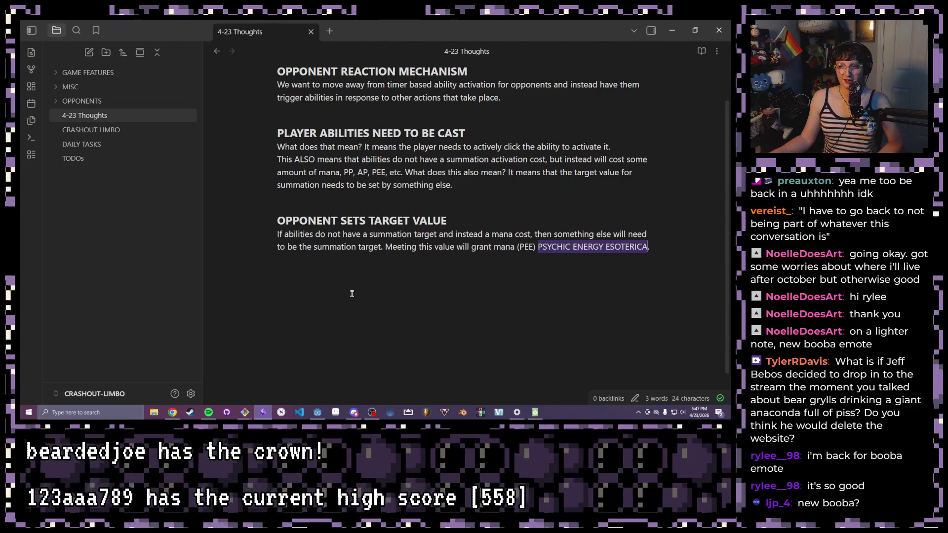
left_click(516, 236)
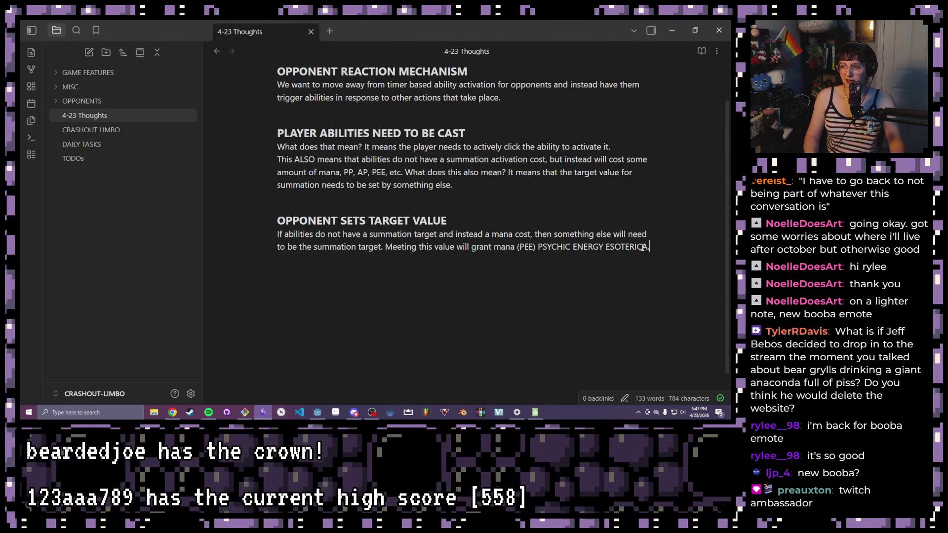
left_click(645, 247)
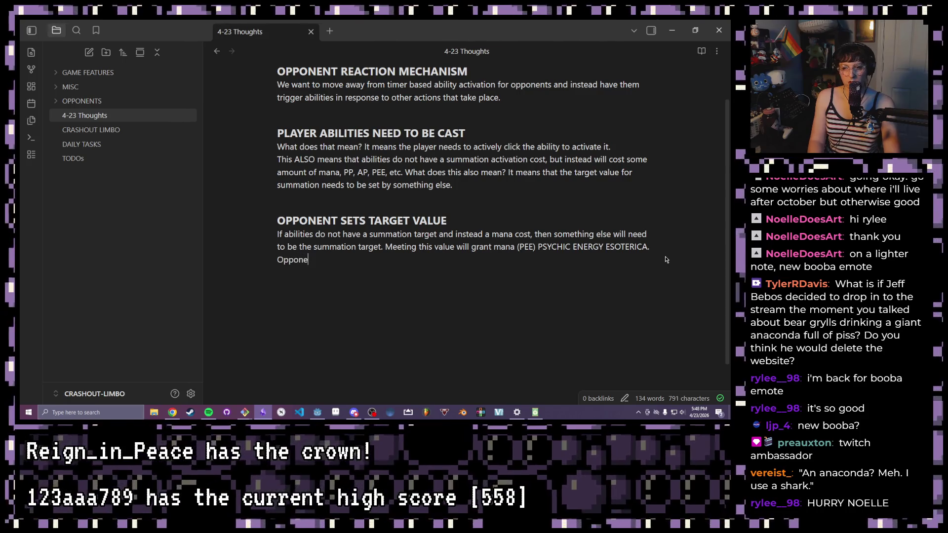
type("nt can also")
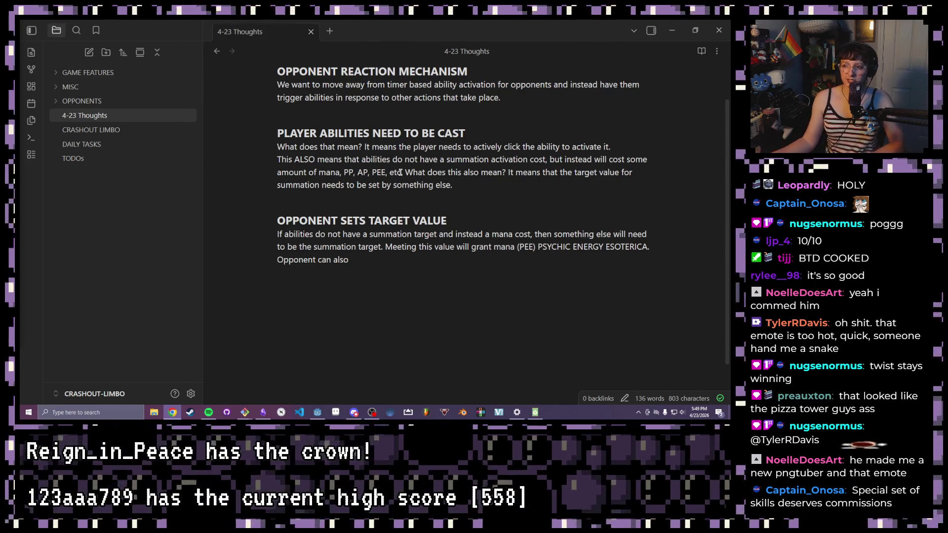
type(" u")
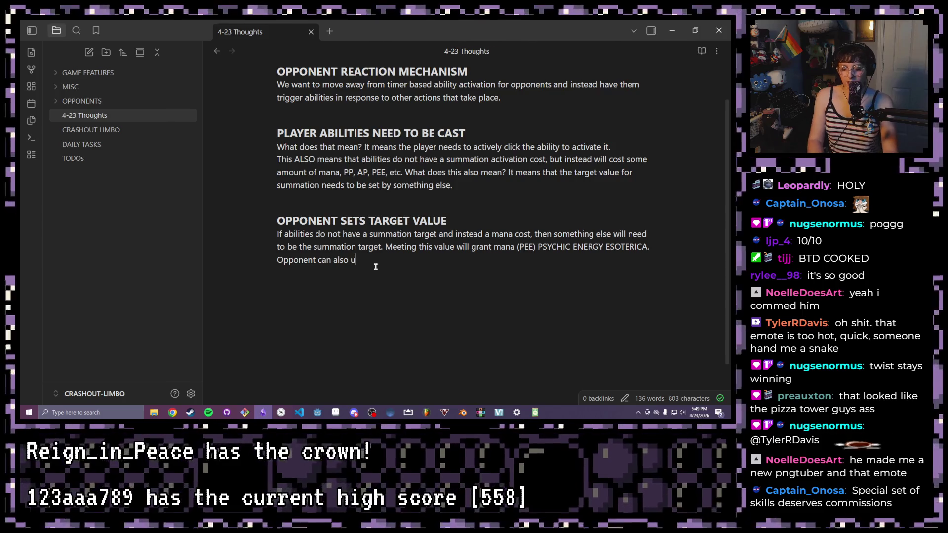
type("et value du")
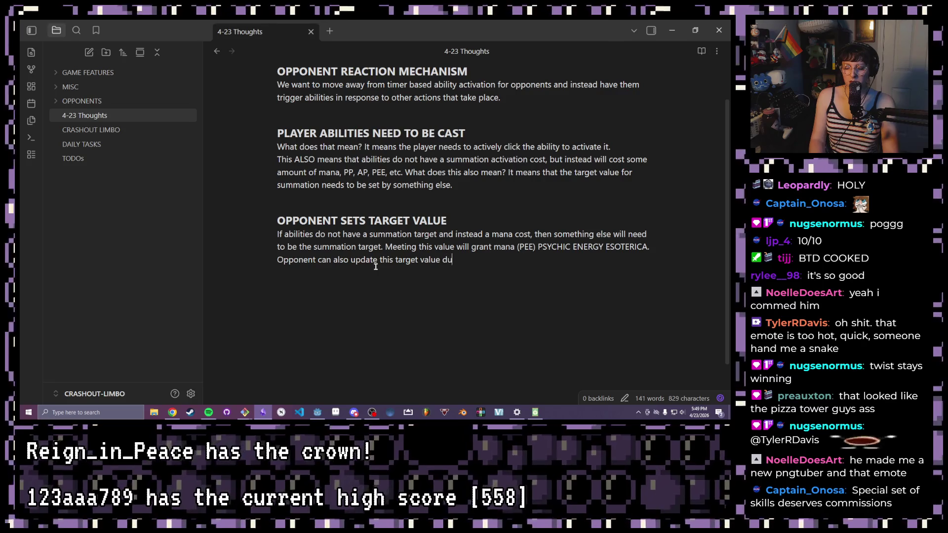
type("ring ")
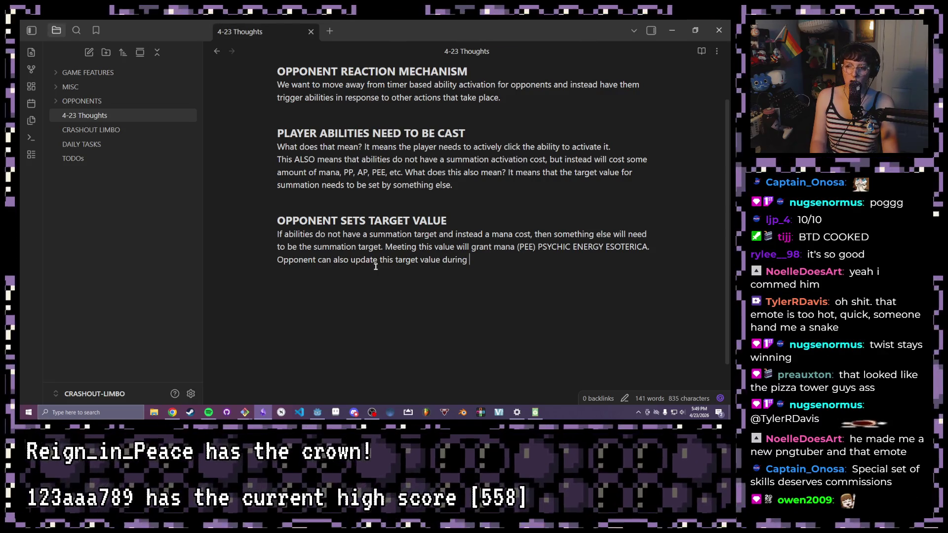
type("encount")
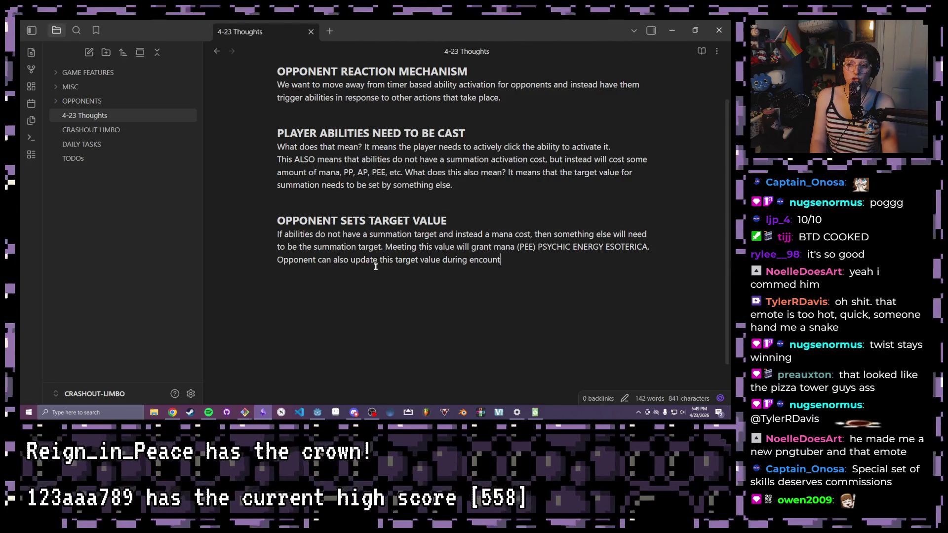
type("ers.")
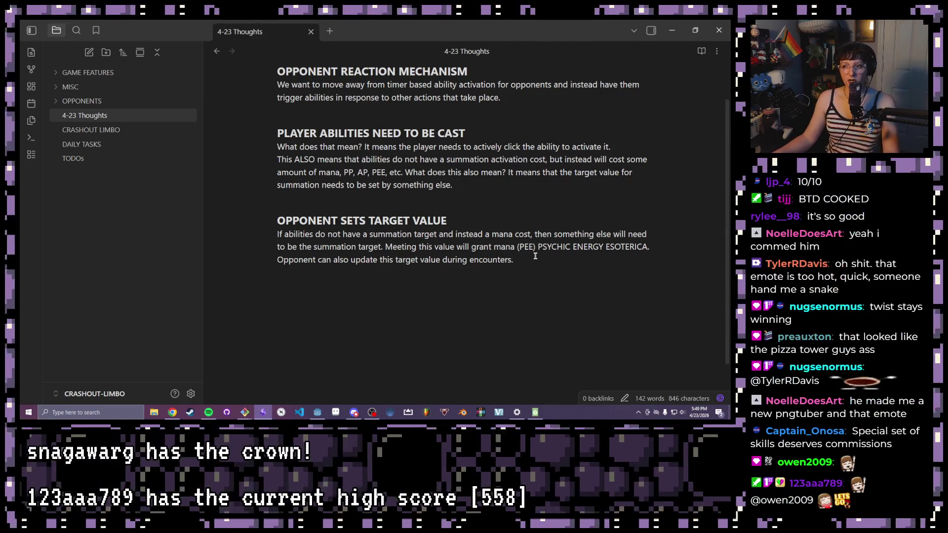
Start a fresh line below the finished 'during encounters.' paragraph
key("Return")
key("Return")
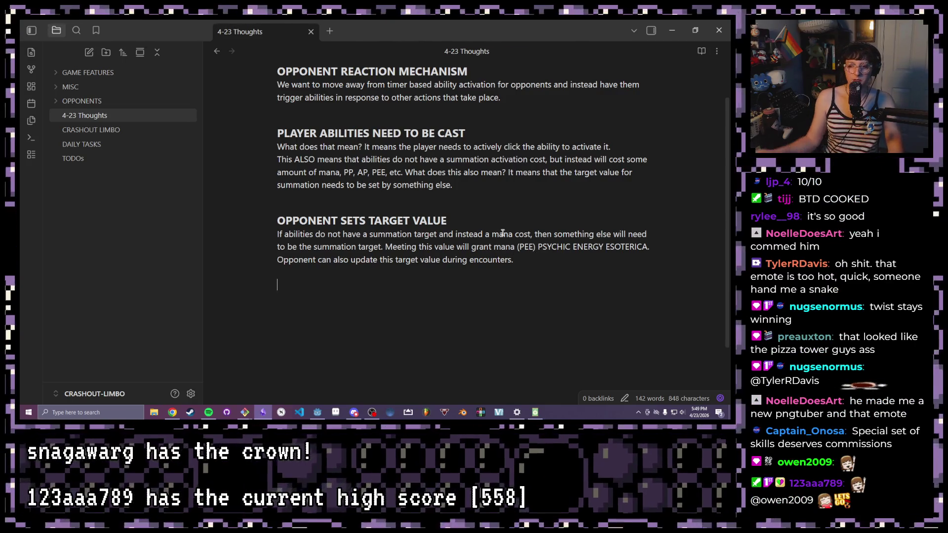
scroll(511, 236, "up", 2)
scroll(380, 194, "down", 3)
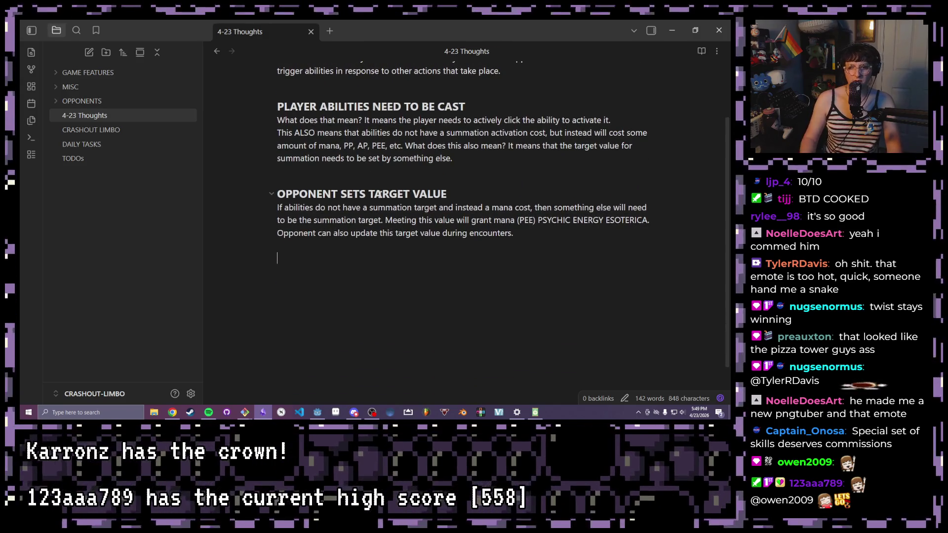
right_click(380, 194)
scroll(380, 194, "up", 2)
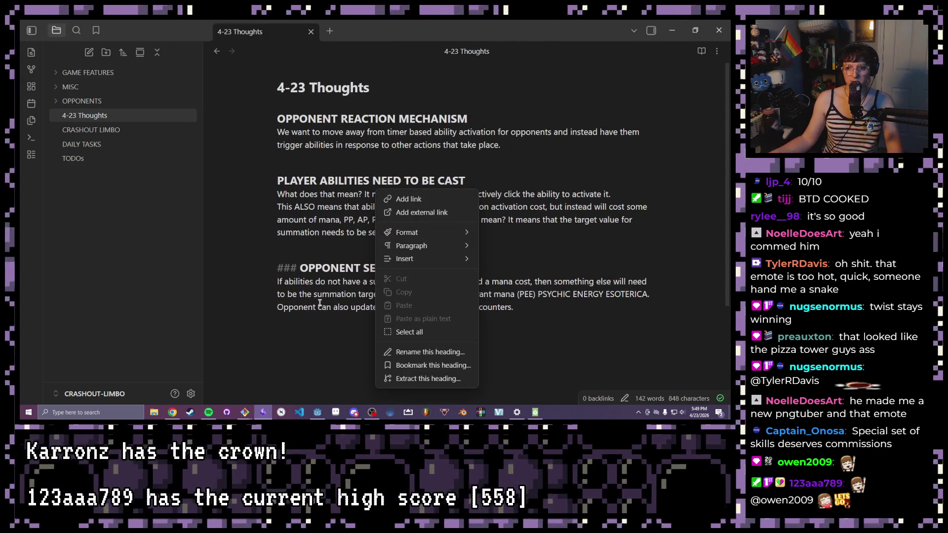
left_click(328, 314)
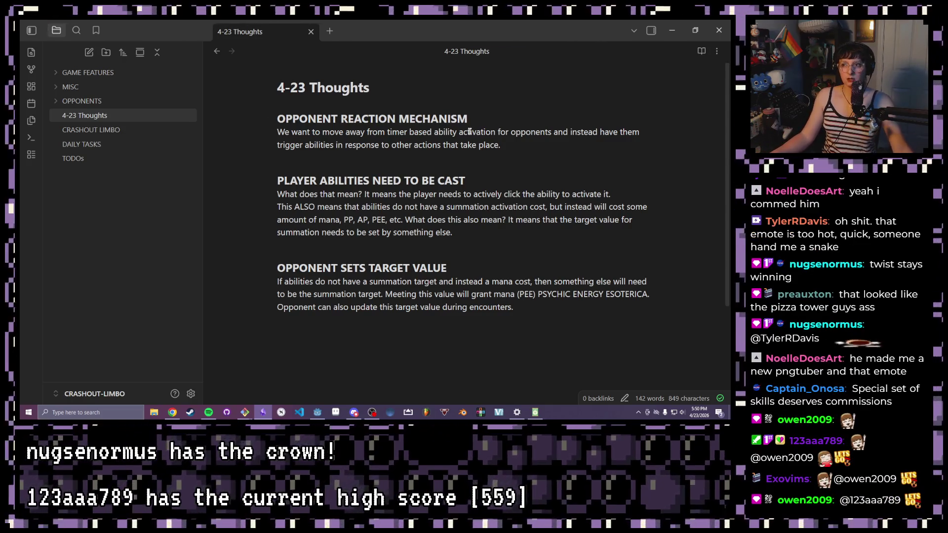
left_click_drag(469, 118, 277, 119)
left_click_drag(467, 180, 278, 181)
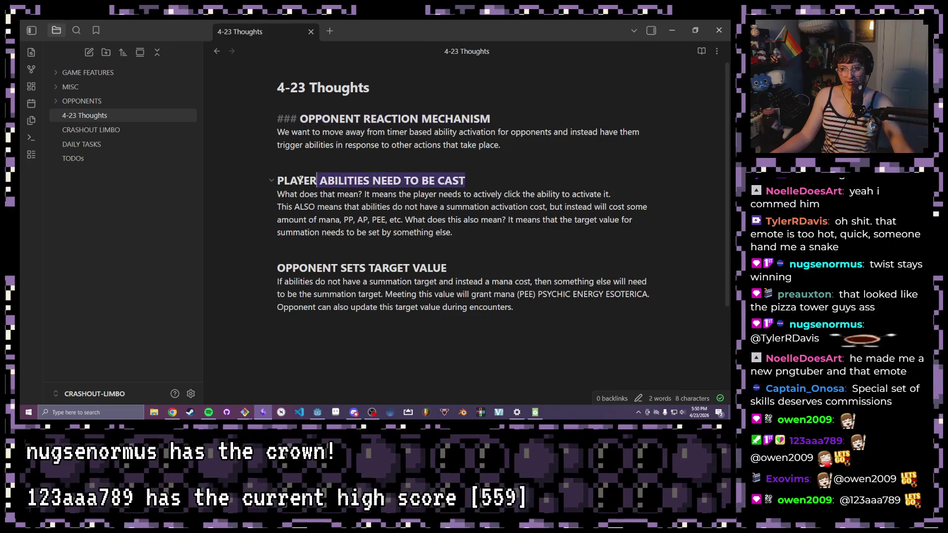
left_click(469, 267)
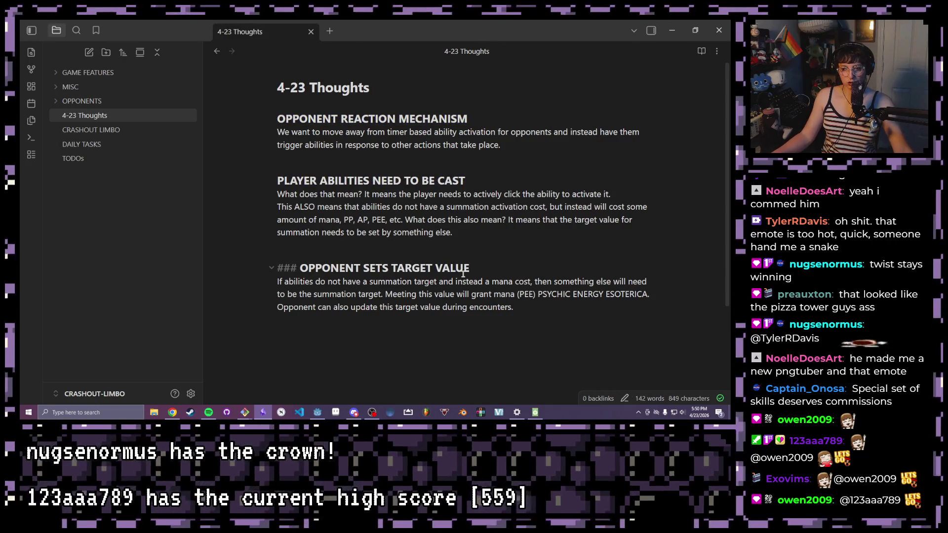
left_click_drag(514, 308, 276, 282)
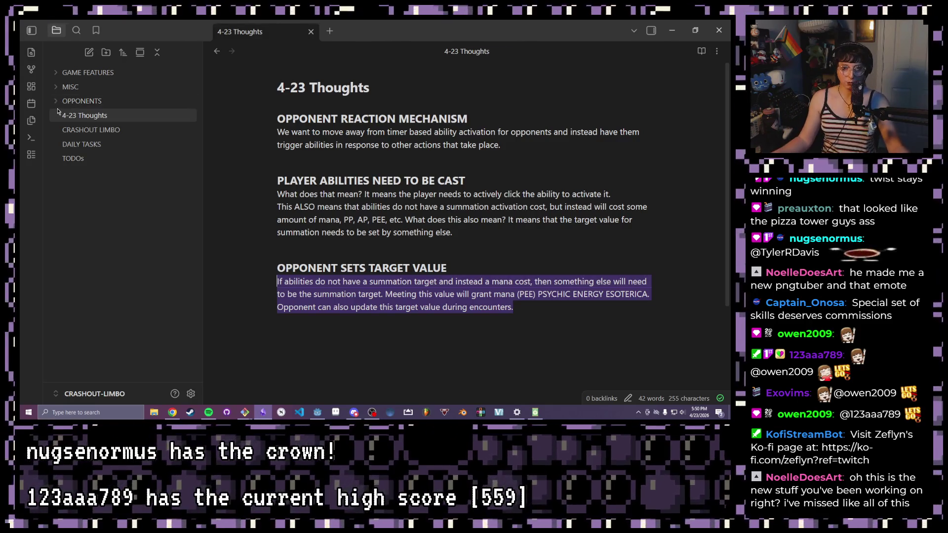
left_click(57, 102)
Open GENERAL OBJECTIVES, place the caret at the end of the MAGNITUDE paragraph, then switch to Godot
left_click(105, 130)
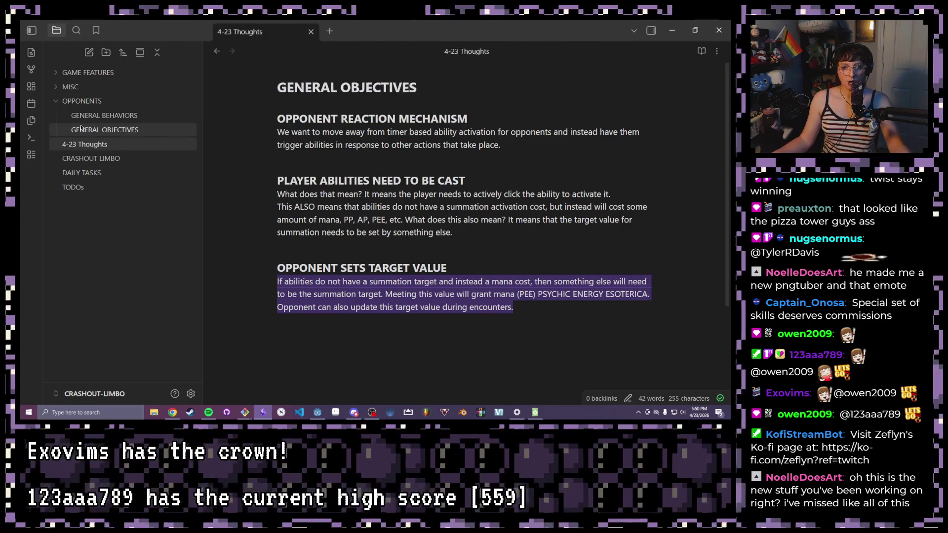
left_click(59, 101)
scroll(433, 176, "down", 5)
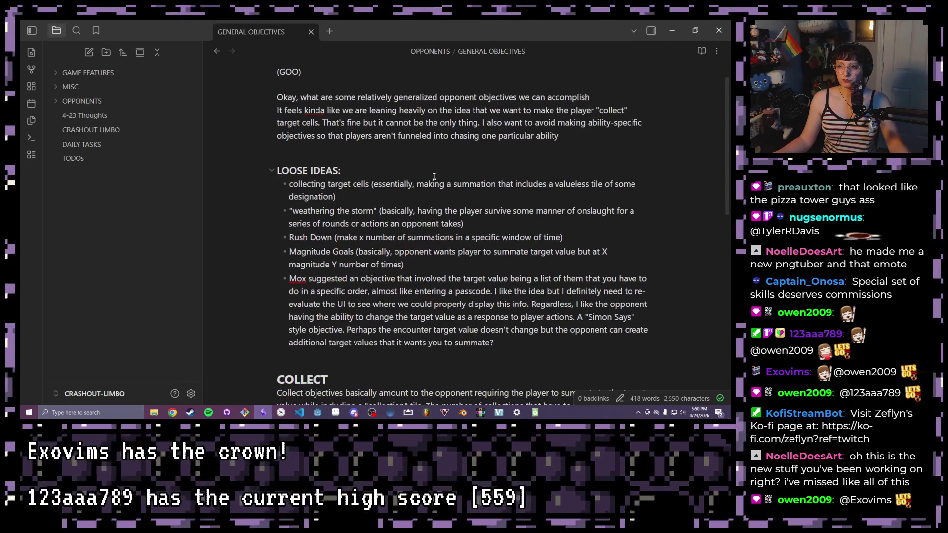
scroll(433, 175, "down", 5)
scroll(433, 176, "down", 3)
scroll(406, 155, "down", 2)
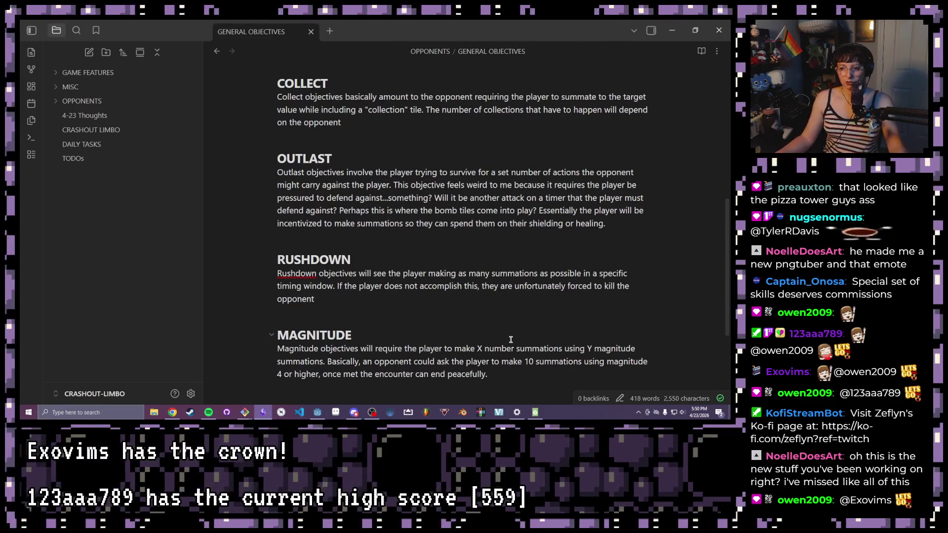
left_click(531, 376)
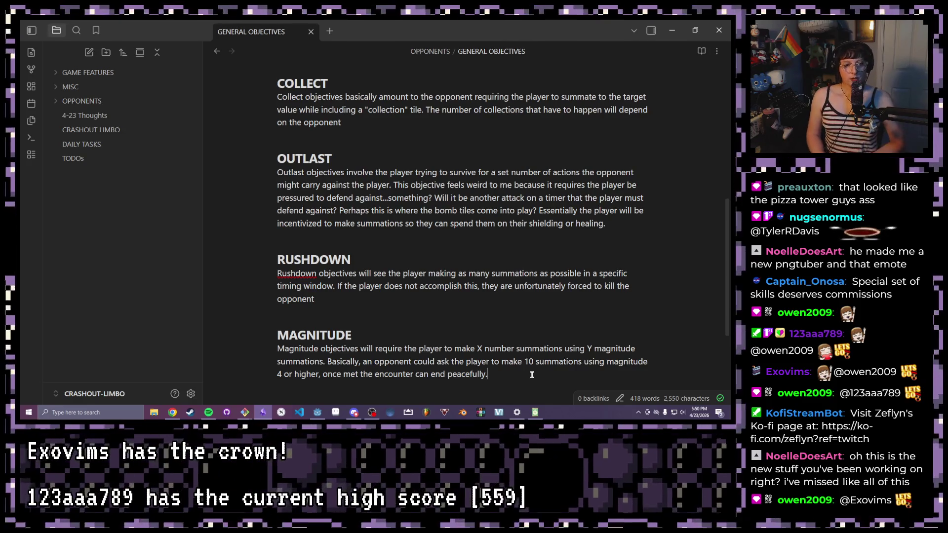
key("alt+Tab")
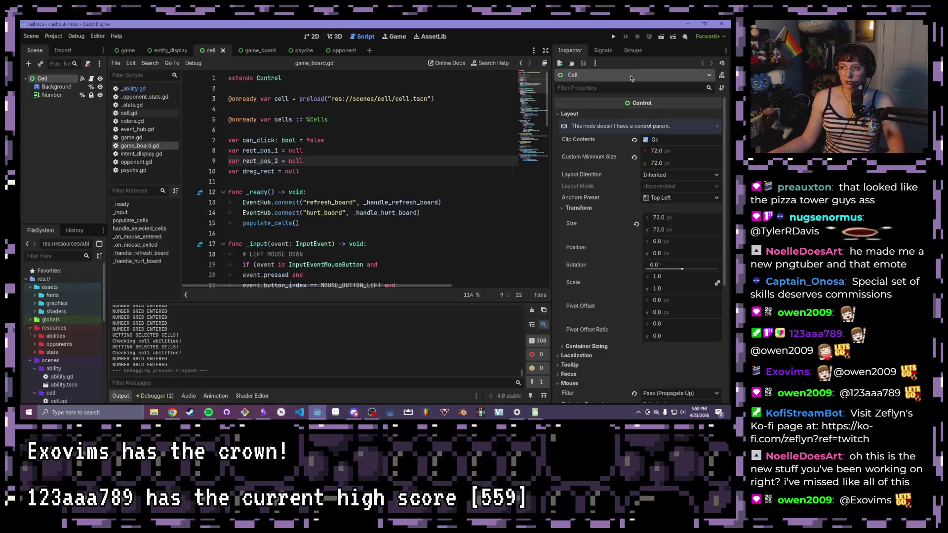
Playtest the game against Mild Anxiety, glance at game_board.gd, then bring Obsidian back
left_click(613, 35)
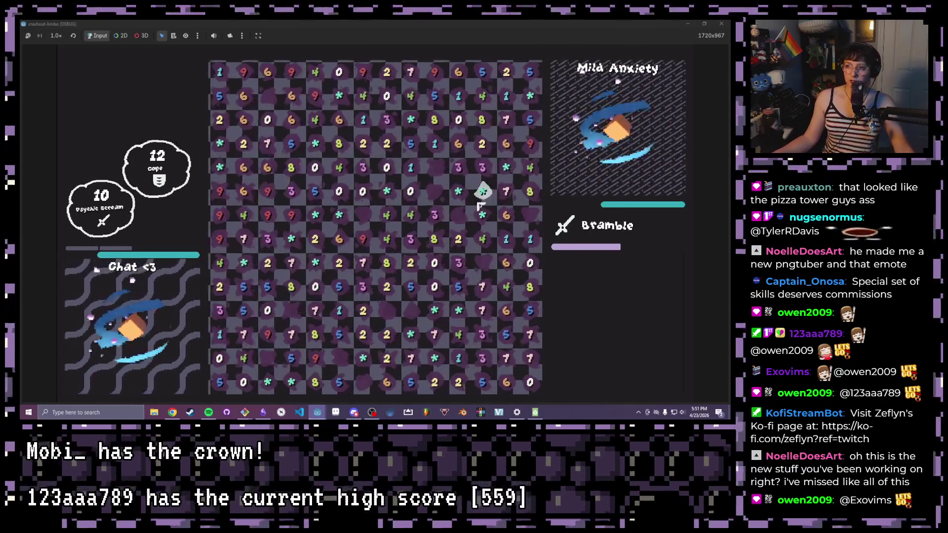
key("F8")
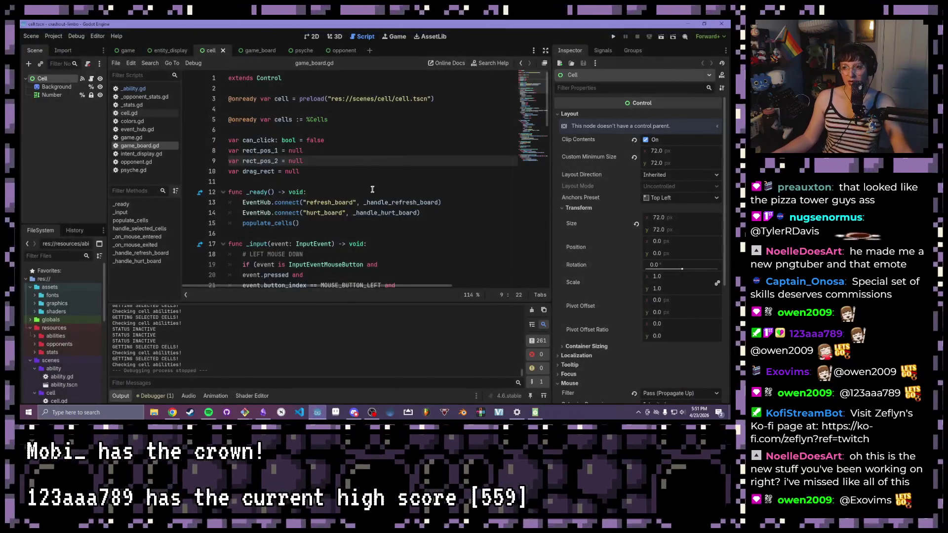
left_click(250, 140)
left_click(316, 149)
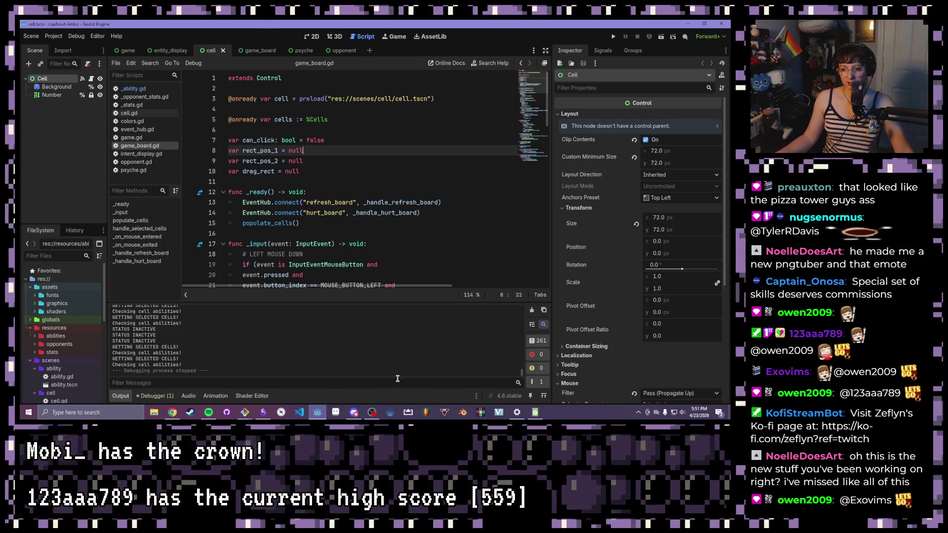
mouse_move(317, 412)
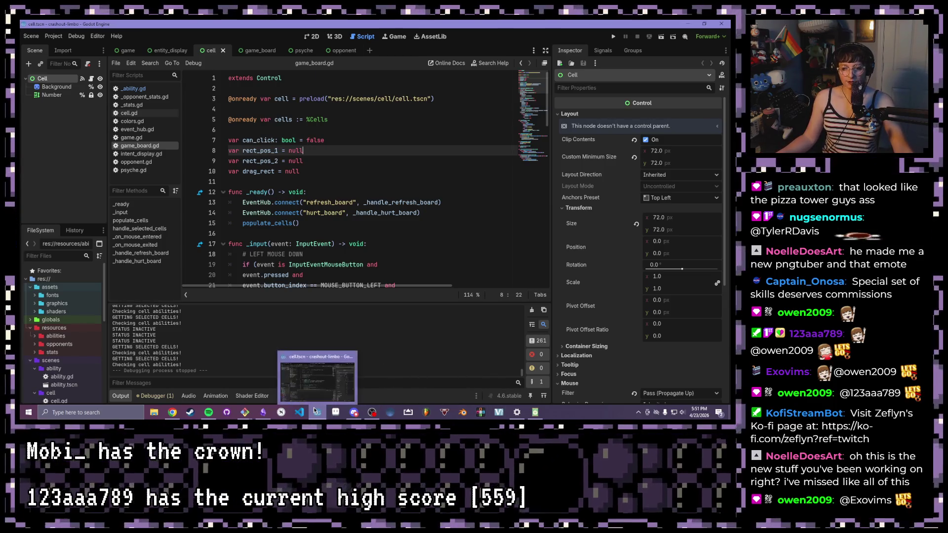
left_click(264, 412)
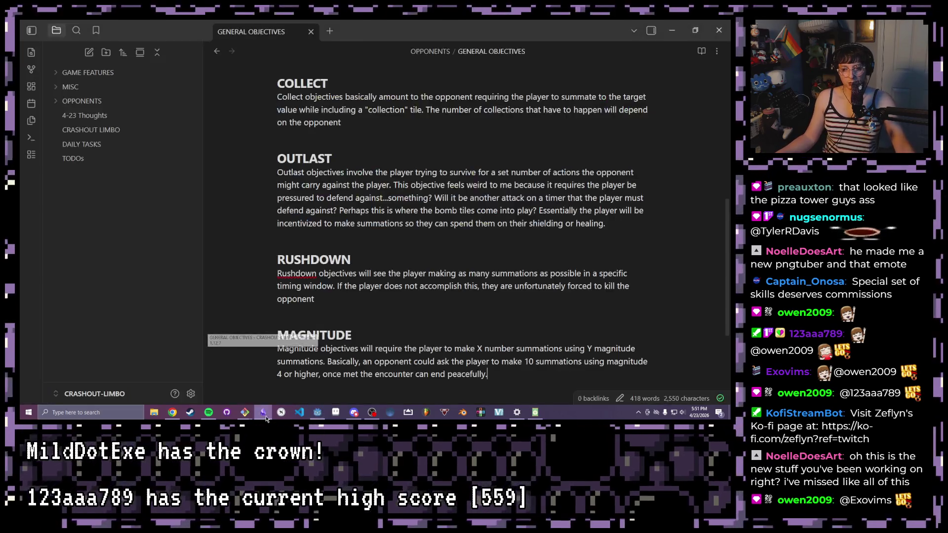
scroll(355, 295, "down", 1)
scroll(355, 294, "down", 1)
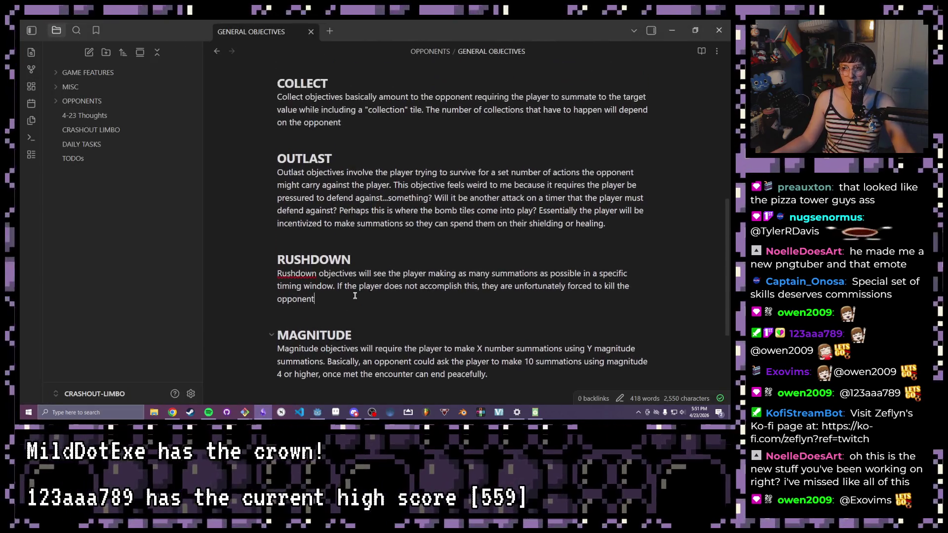
scroll(355, 294, "up", 2)
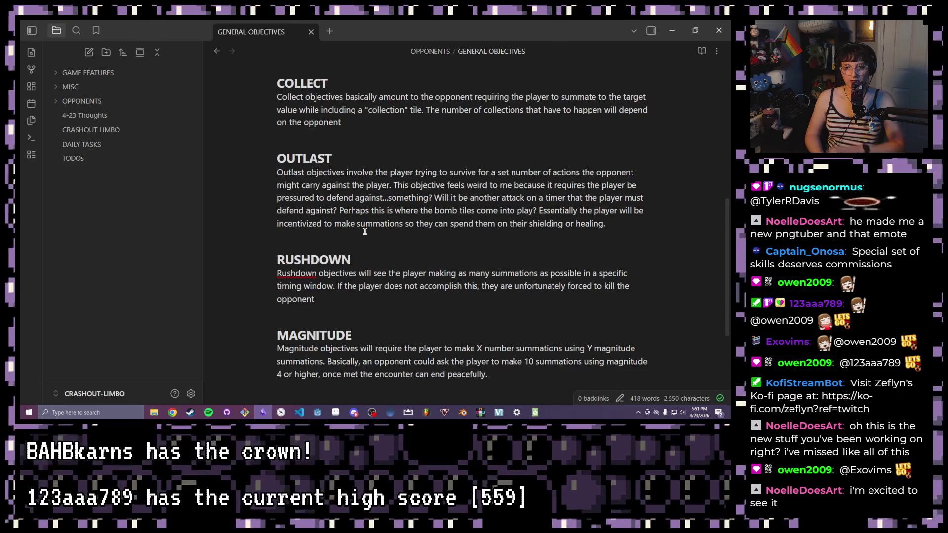
Review the COLLECT and OUTLAST descriptions, briefly selecting 'objectives basically amount to the'
left_click(365, 232)
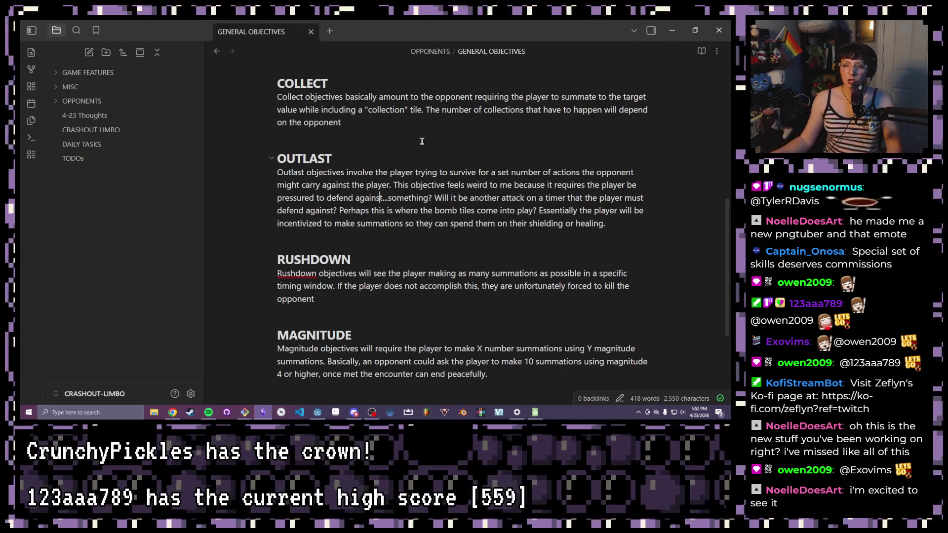
double_click(318, 83)
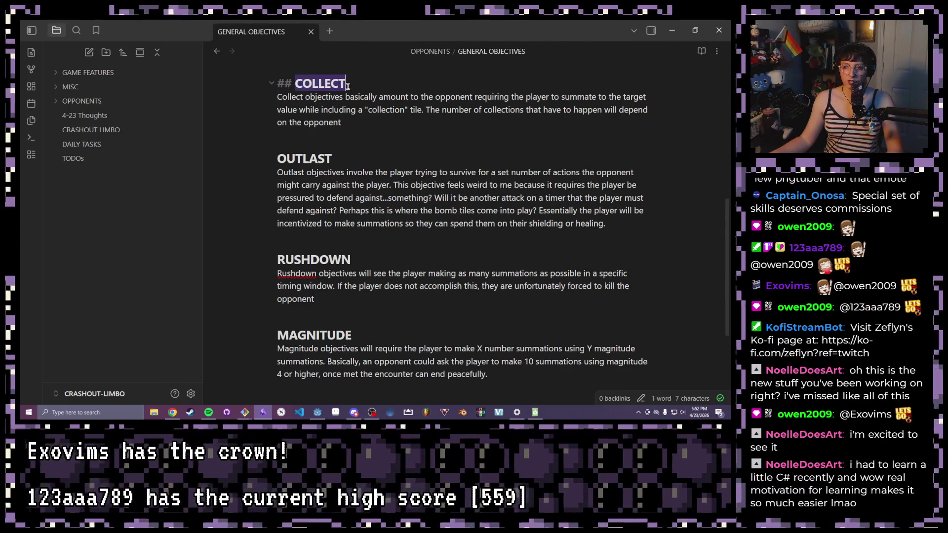
double_click(323, 122)
left_click_drag(304, 97, 432, 95)
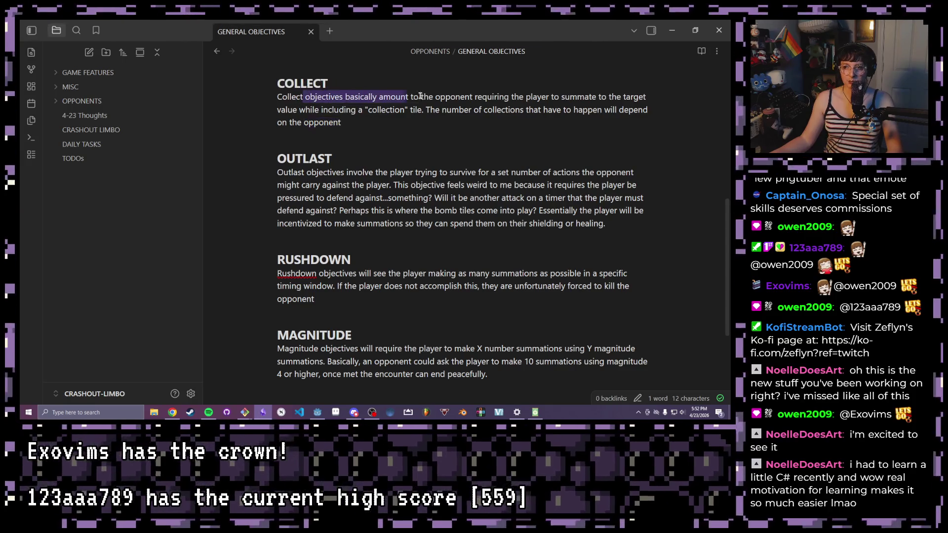
left_click(465, 97)
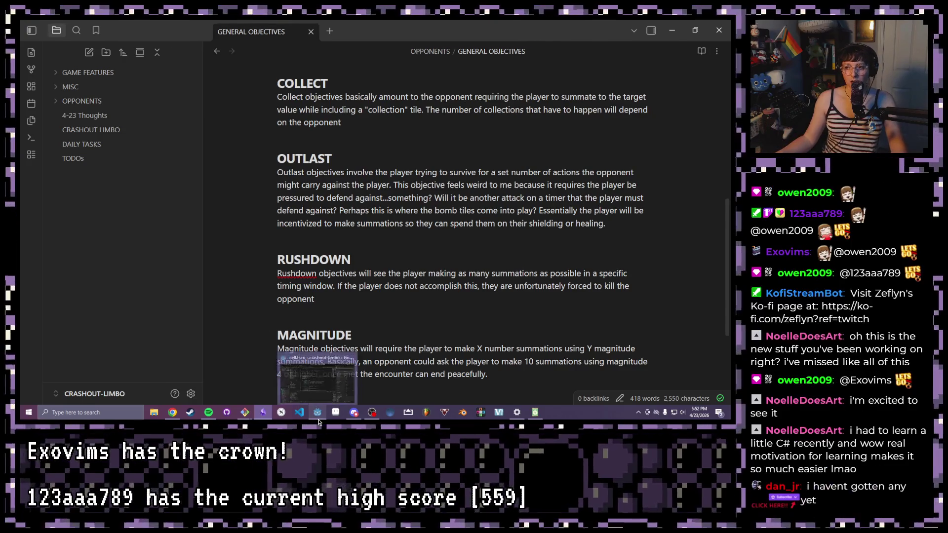
Switch to the Godot editor and launch the game project again
left_click(317, 413)
left_click(614, 37)
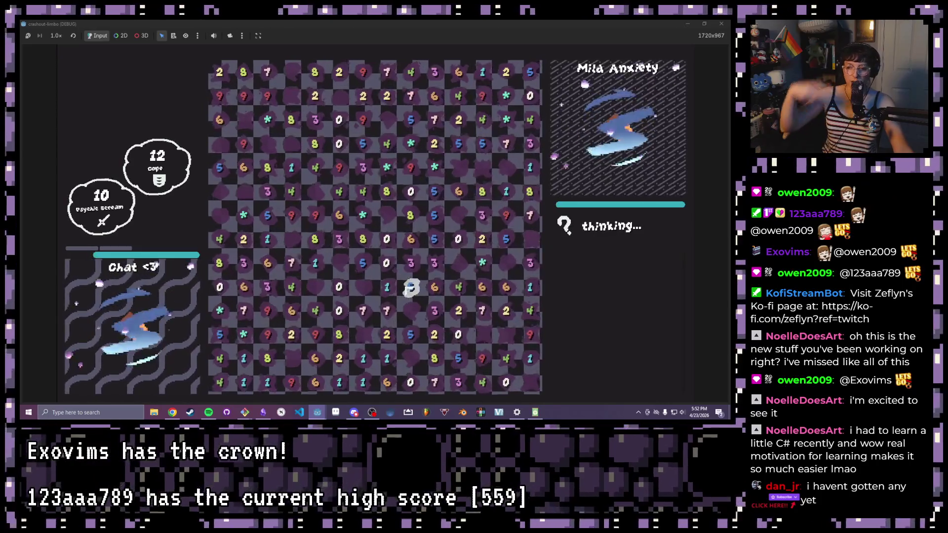
Close the running game and return to the GENERAL OBJECTIVES note in Obsidian
key("F8")
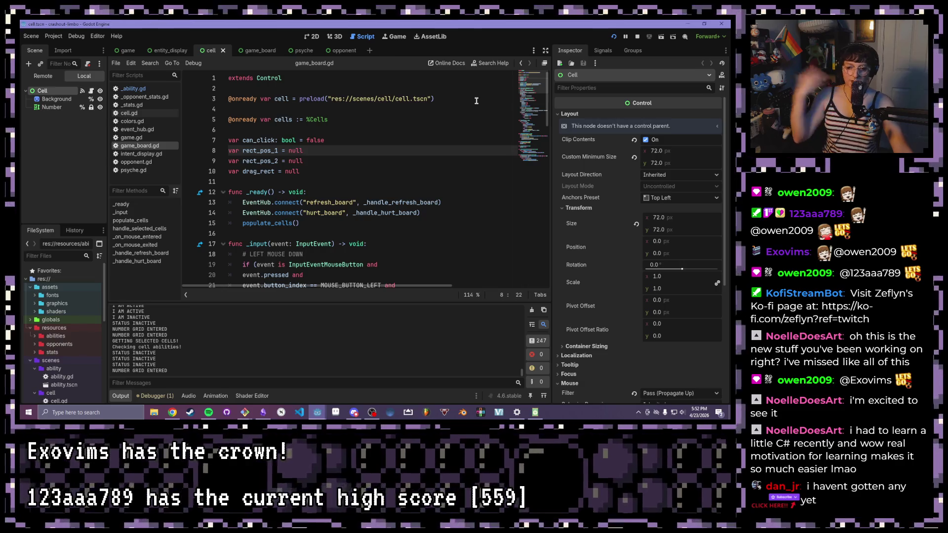
left_click(280, 412)
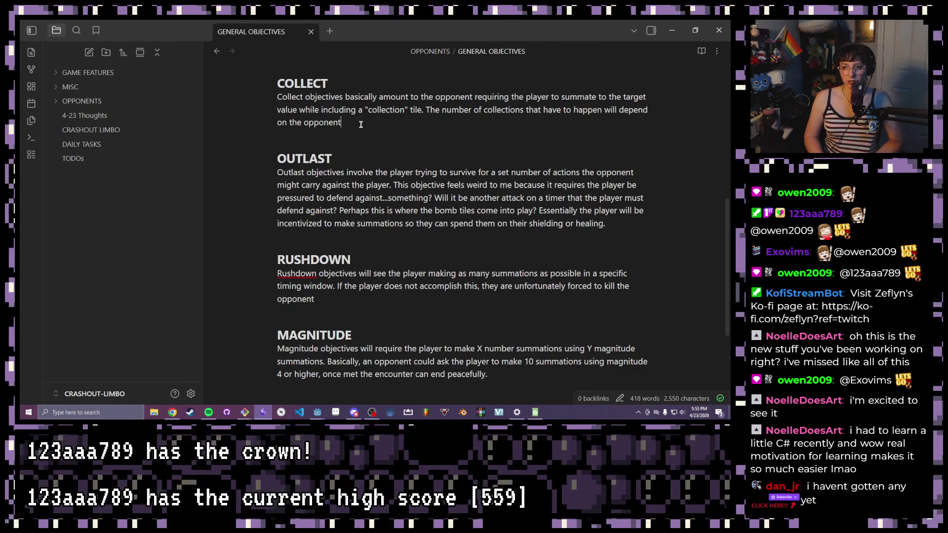
Insert 'out' so the OUTLAST description reads 'might carry out against the player.'
left_click(31, 30)
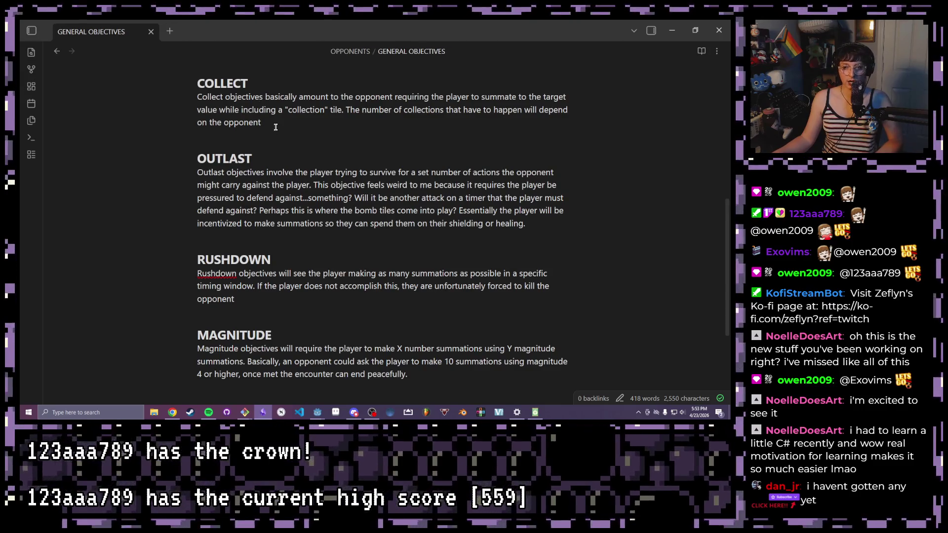
scroll(275, 126, "down", 1)
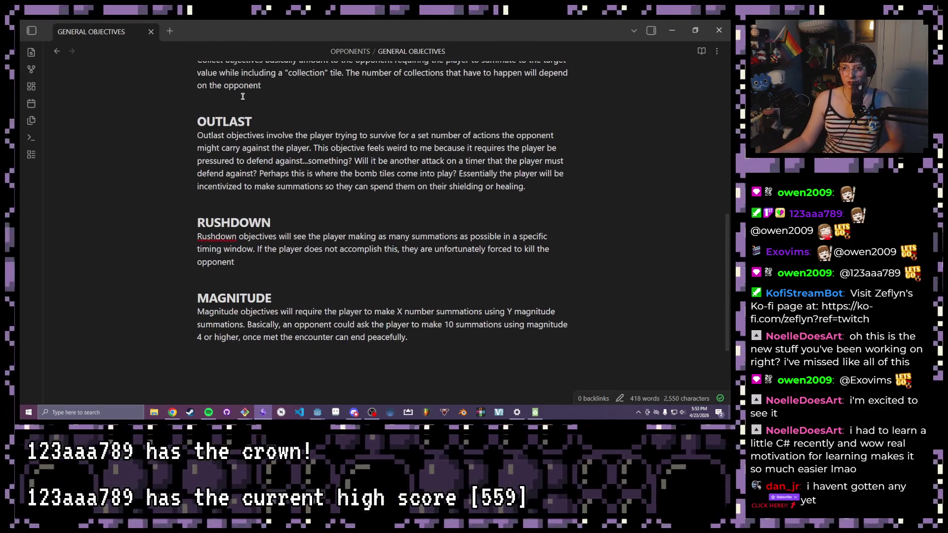
scroll(281, 110, "up", 1)
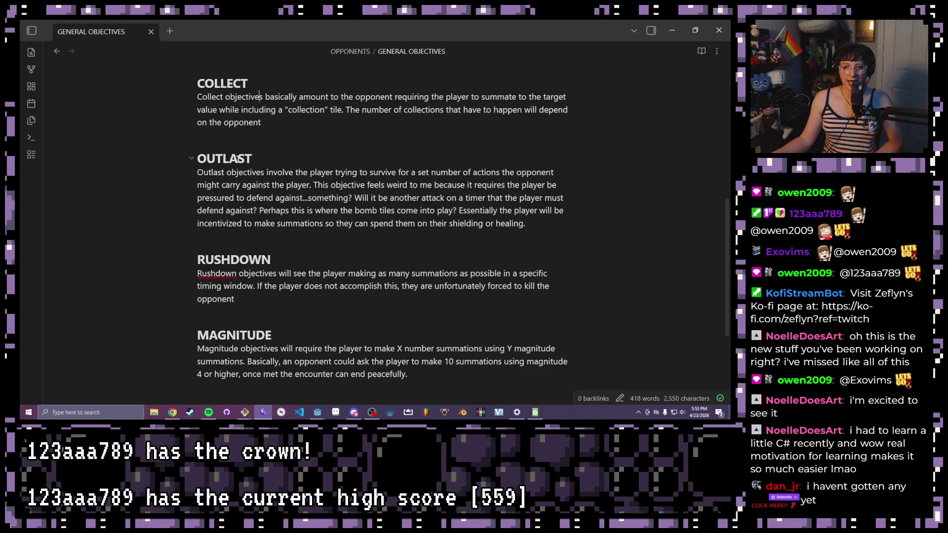
left_click_drag(254, 158, 197, 157)
left_click(283, 171)
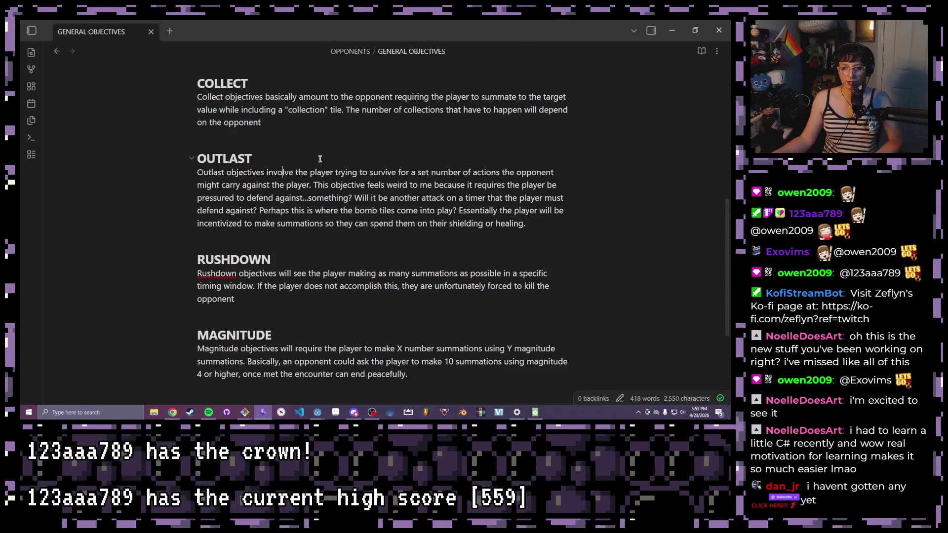
left_click(239, 187)
type("out")
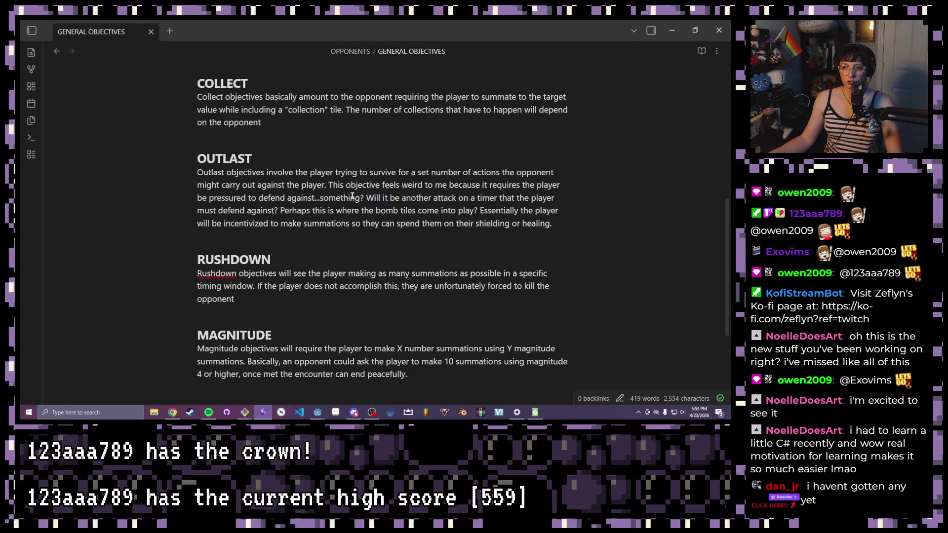
scroll(363, 195, "up", 4)
scroll(369, 223, "up", 3)
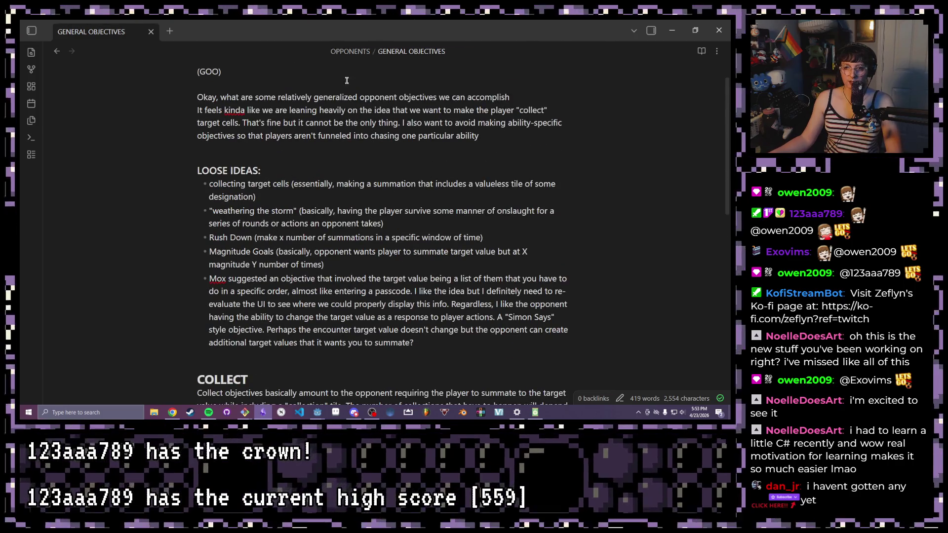
scroll(363, 91, "up", 2)
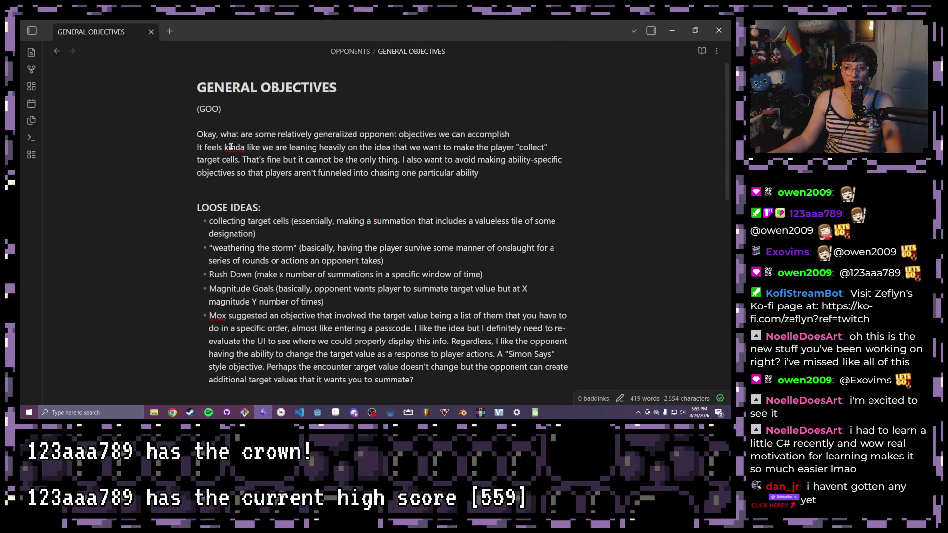
scroll(231, 146, "down", 2)
left_click(32, 52)
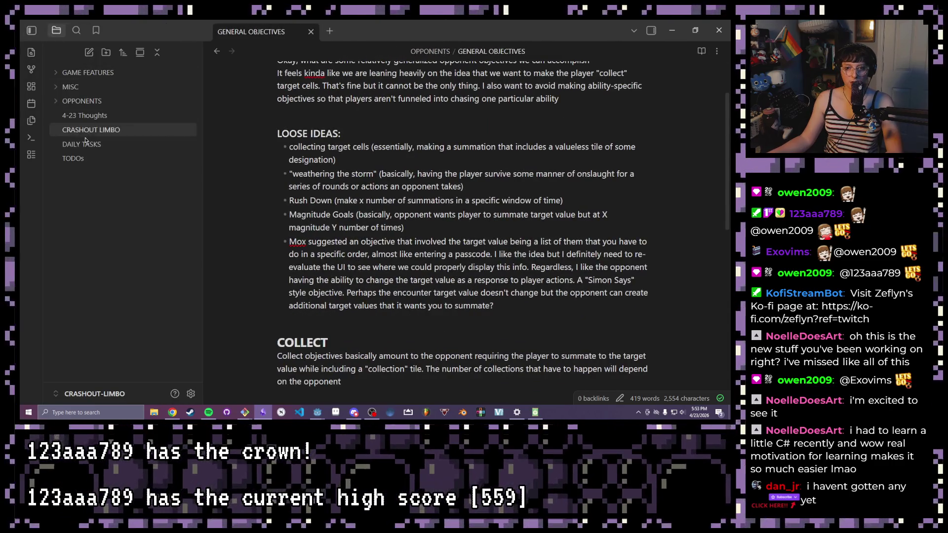
Revisit 4-23 Thoughts and select its paragraph about opponent reactions
left_click(83, 115)
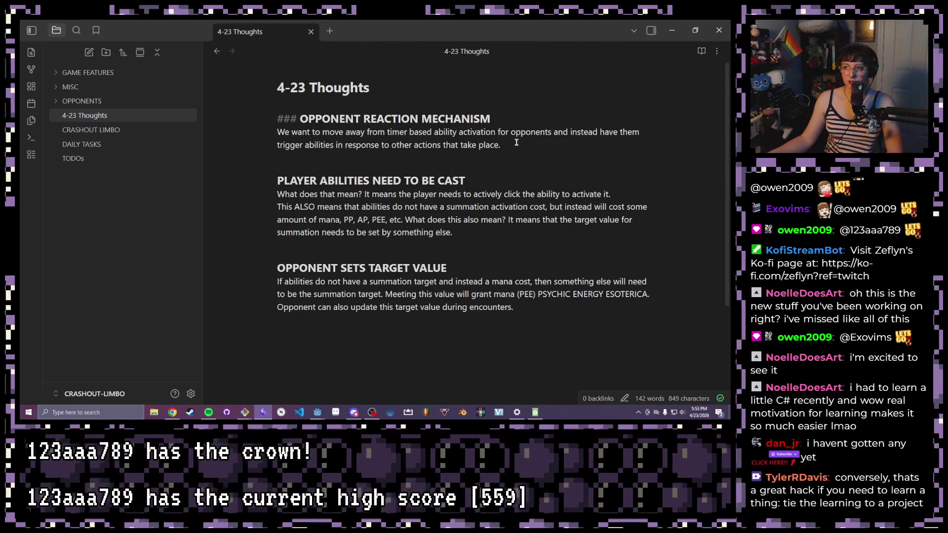
left_click_drag(517, 144, 278, 134)
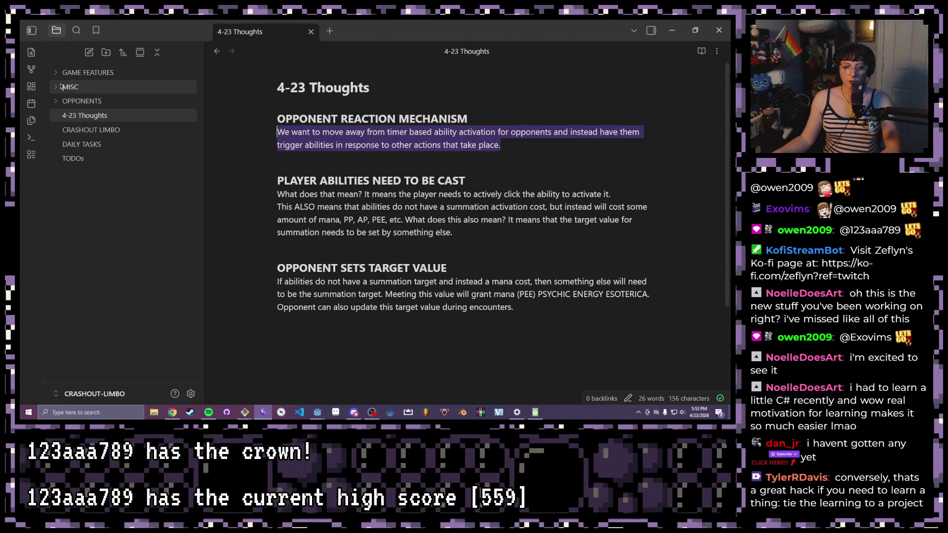
Return to the GENERAL OBJECTIVES note in the OPPONENTS folder
left_click(53, 101)
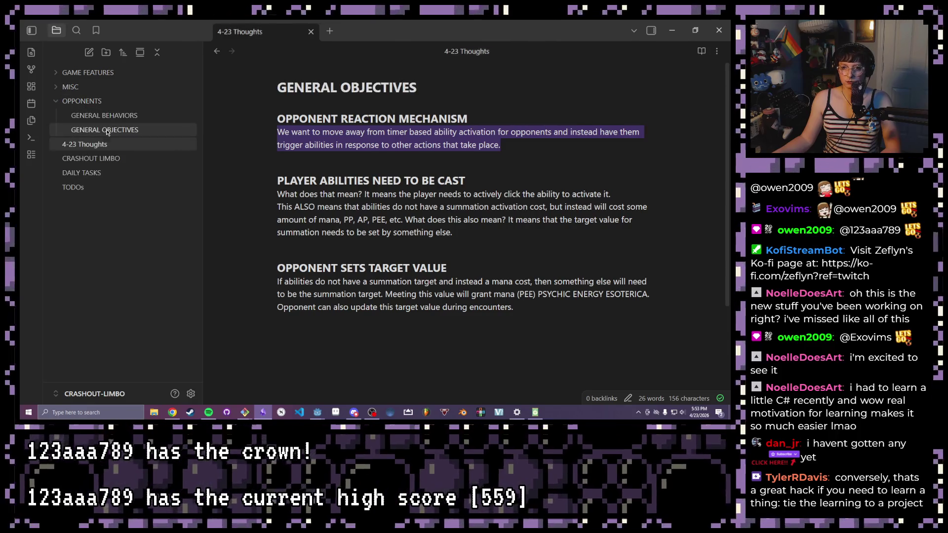
left_click(106, 130)
left_click(81, 101)
scroll(401, 261, "down", 3)
scroll(401, 260, "down", 1)
scroll(367, 247, "up", 3)
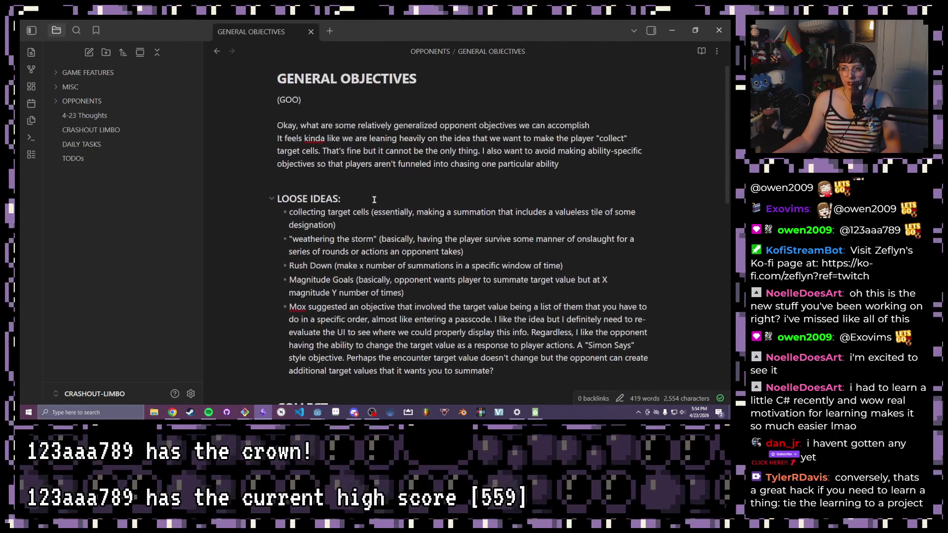
scroll(371, 222, "down", 8)
scroll(372, 198, "down", 3)
scroll(371, 199, "up", 2)
scroll(419, 170, "up", 2)
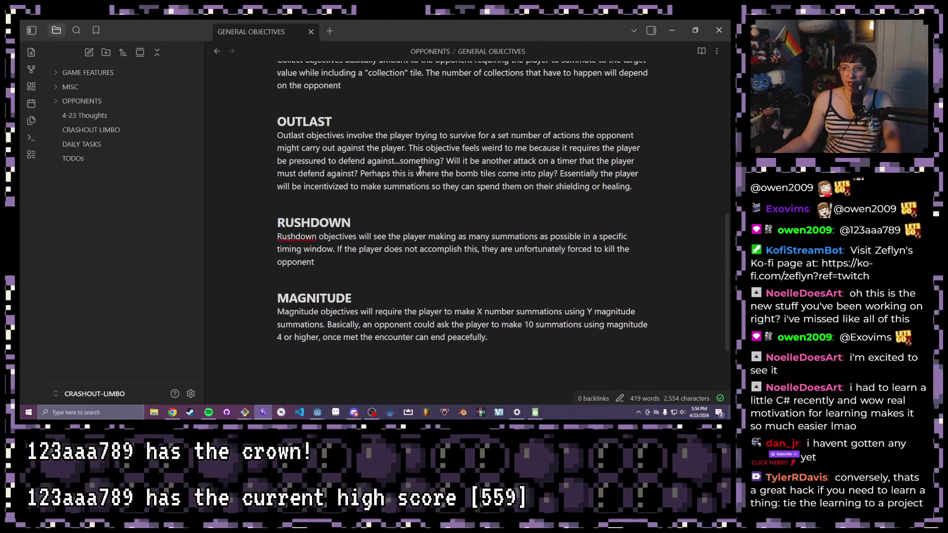
mouse_move(408, 147)
left_mouse_down()
mouse_move(392, 161)
mouse_move(612, 163)
left_mouse_up()
left_click(450, 160)
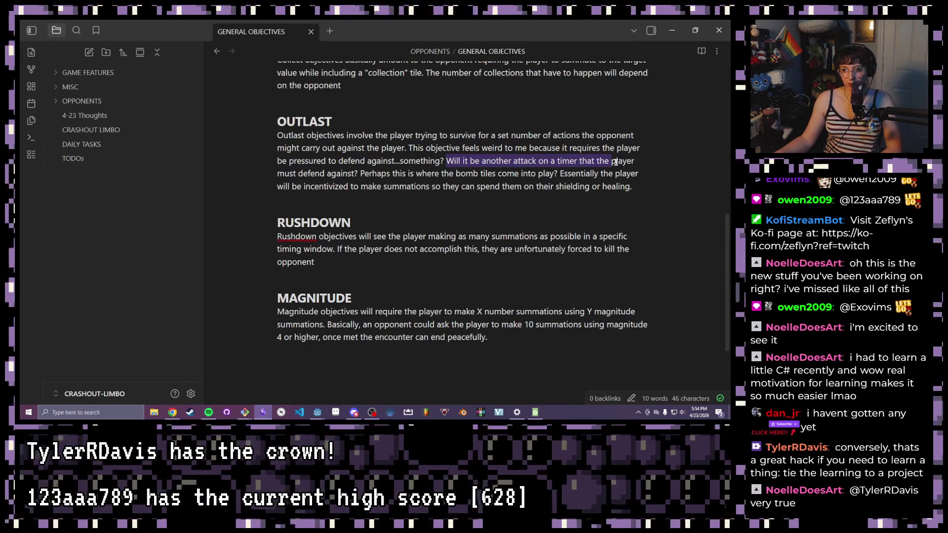
left_click_drag(360, 173, 557, 174)
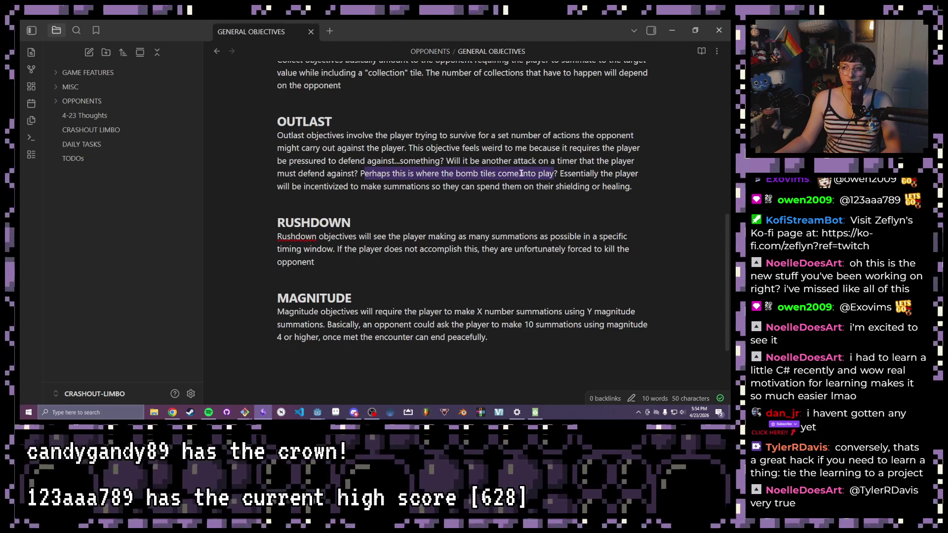
left_click_drag(530, 173, 558, 173)
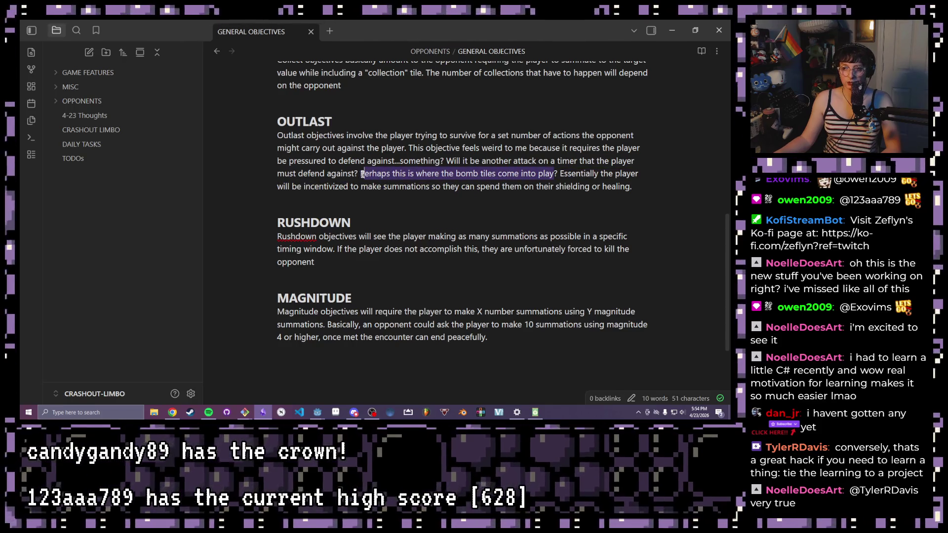
key("shift+Left")
key("shift+Left")
key("shift+Left")
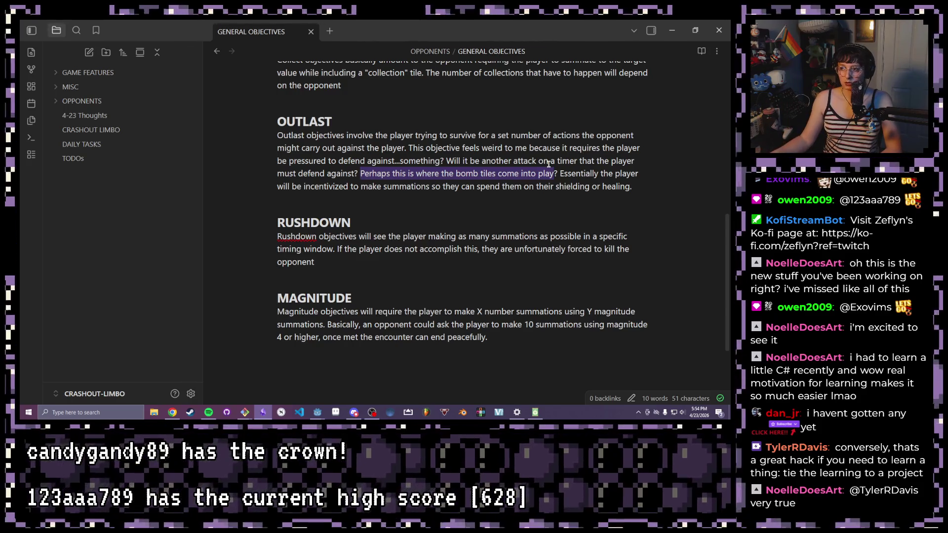
left_click(561, 173)
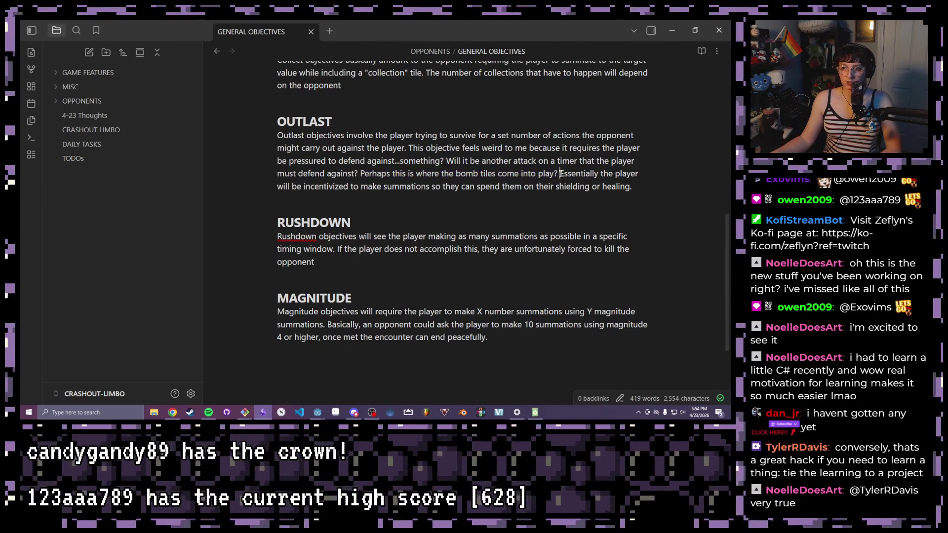
mouse_move(561, 173)
left_mouse_down()
mouse_move(361, 186)
mouse_move(631, 187)
left_mouse_up()
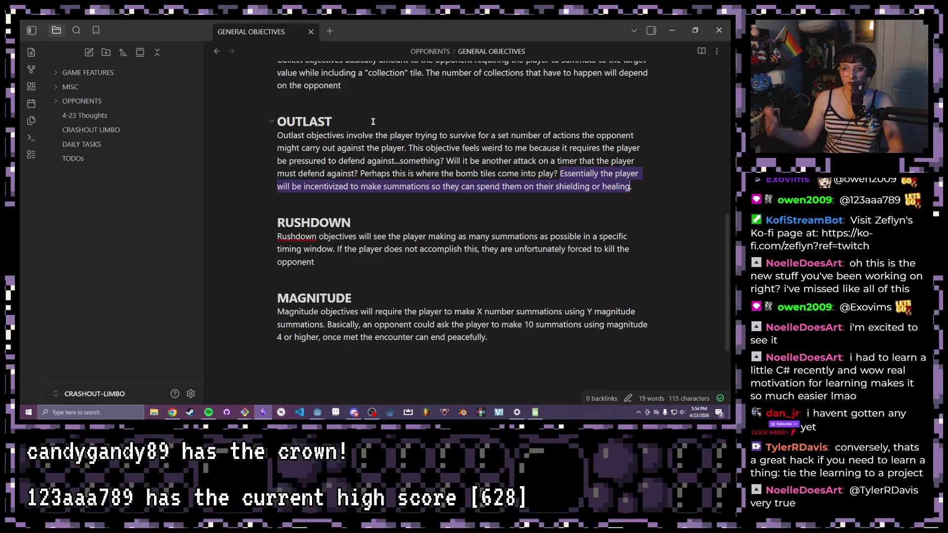
left_click_drag(334, 120, 277, 121)
left_click(277, 122)
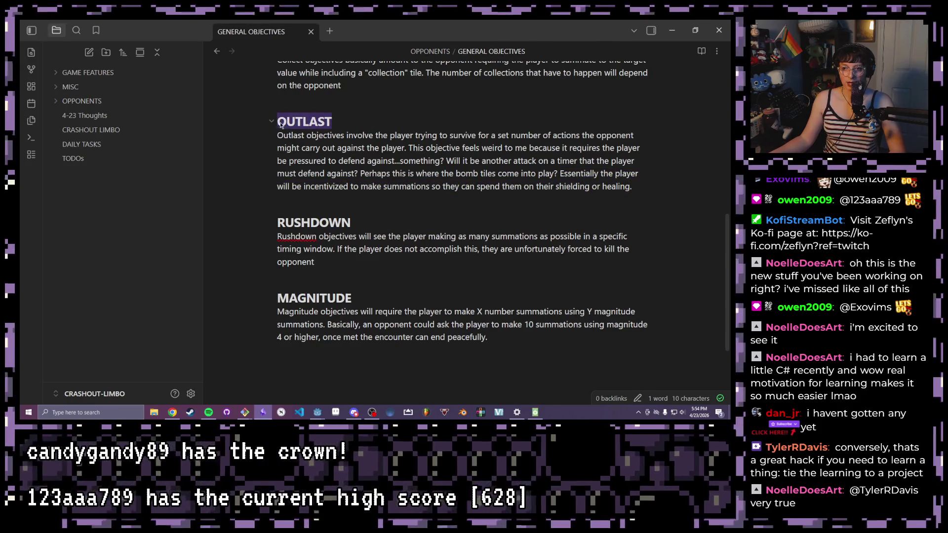
left_click(436, 151)
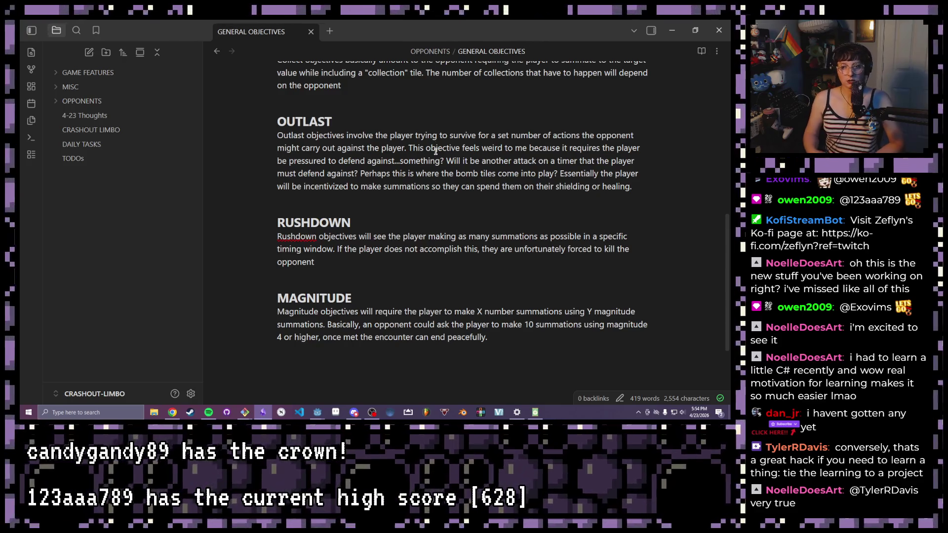
scroll(436, 150, "up", 1)
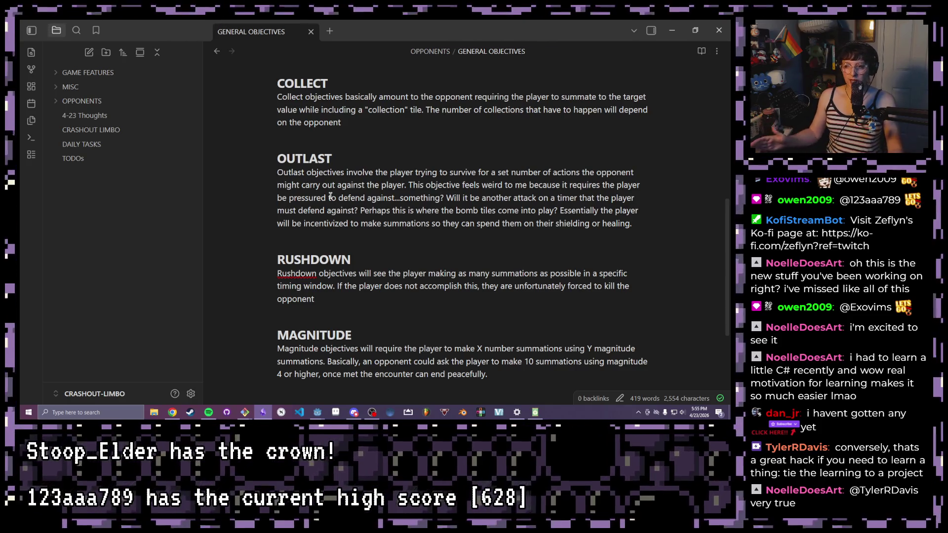
left_click(348, 131)
left_click(361, 126)
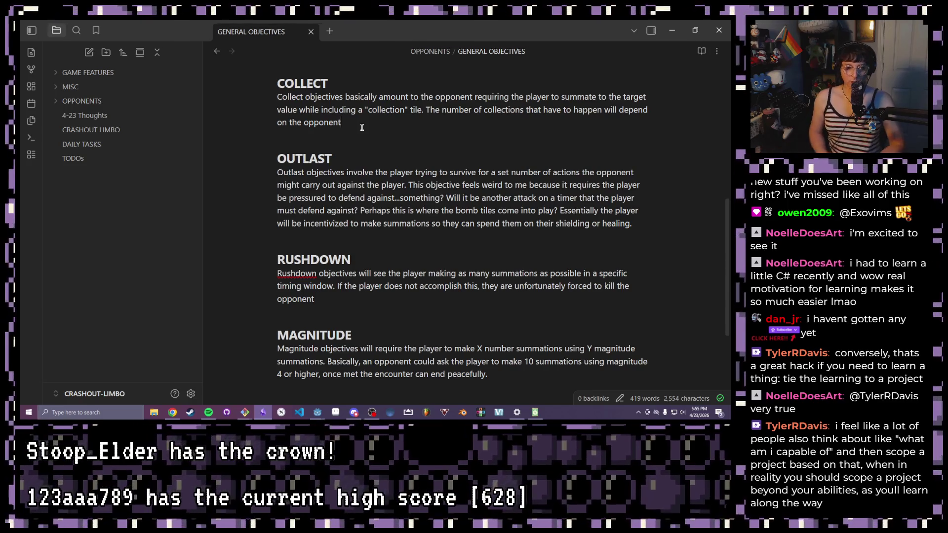
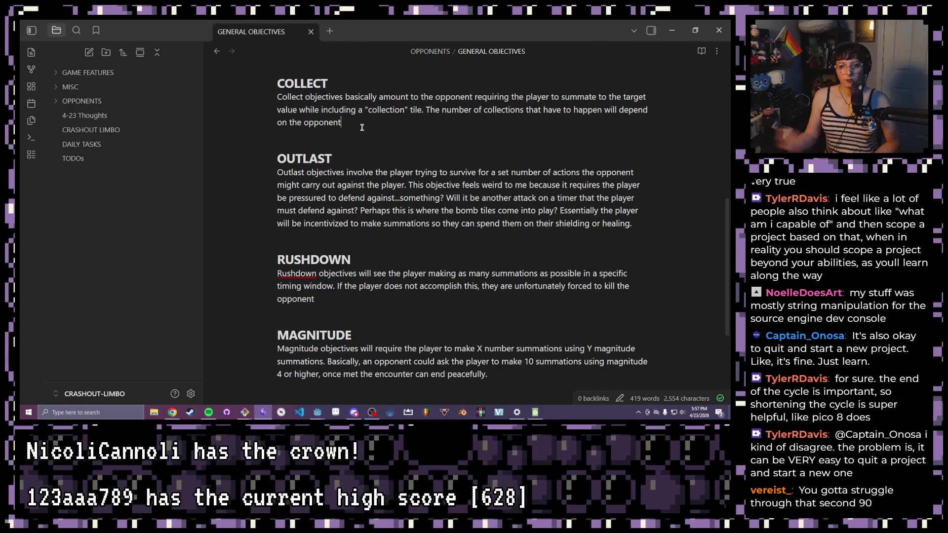
Review the RUSHDOWN section, its timing-window phrase, and the RUSHDOWN plus MAGNITUDE sections by selecting them
left_click_drag(274, 259, 365, 304)
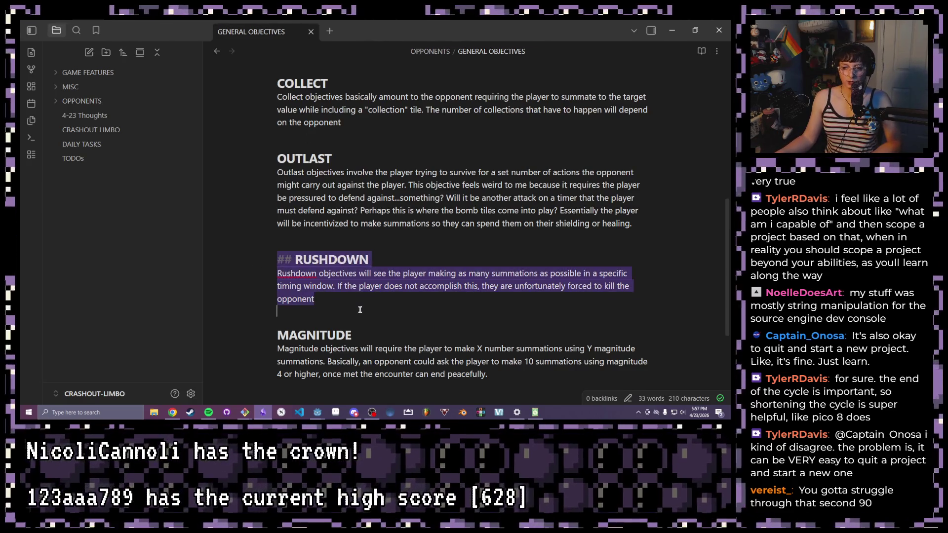
left_click(365, 303)
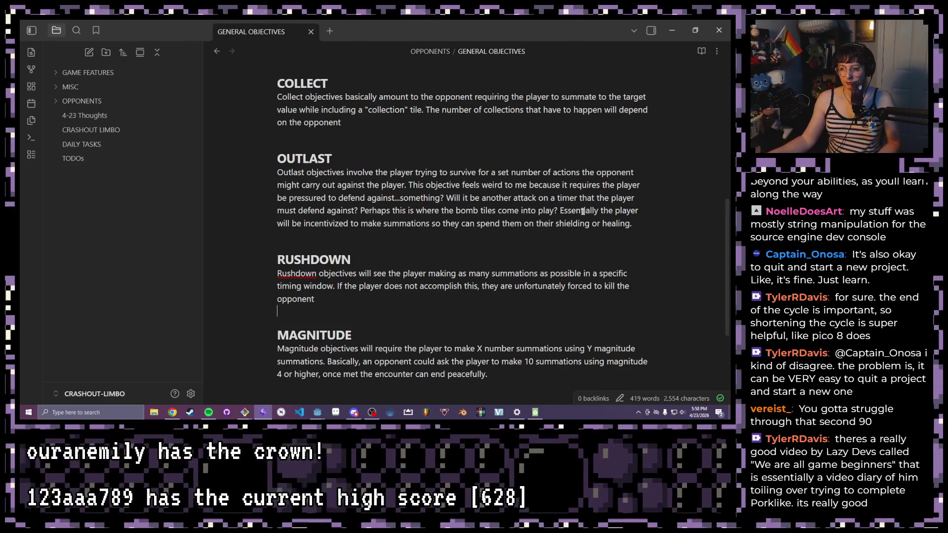
left_click_drag(335, 286, 271, 287)
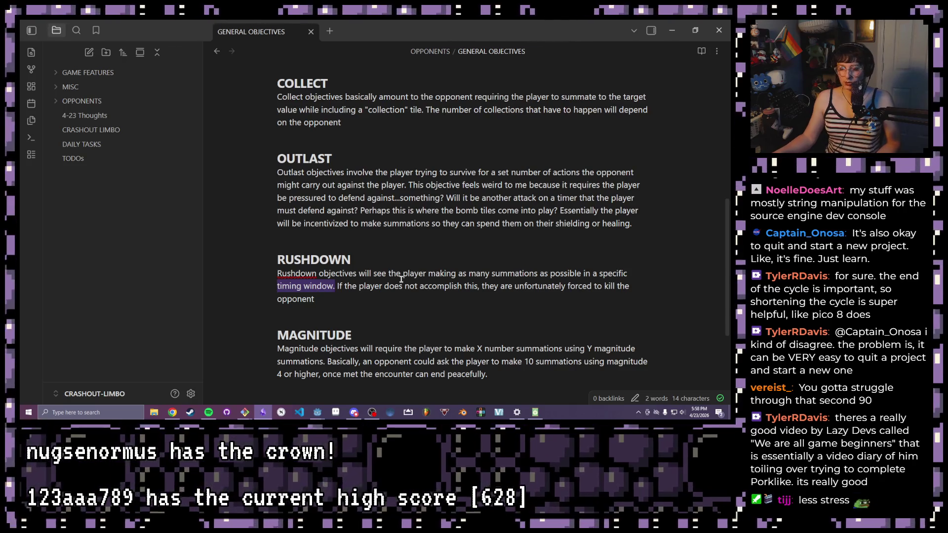
left_click(332, 301)
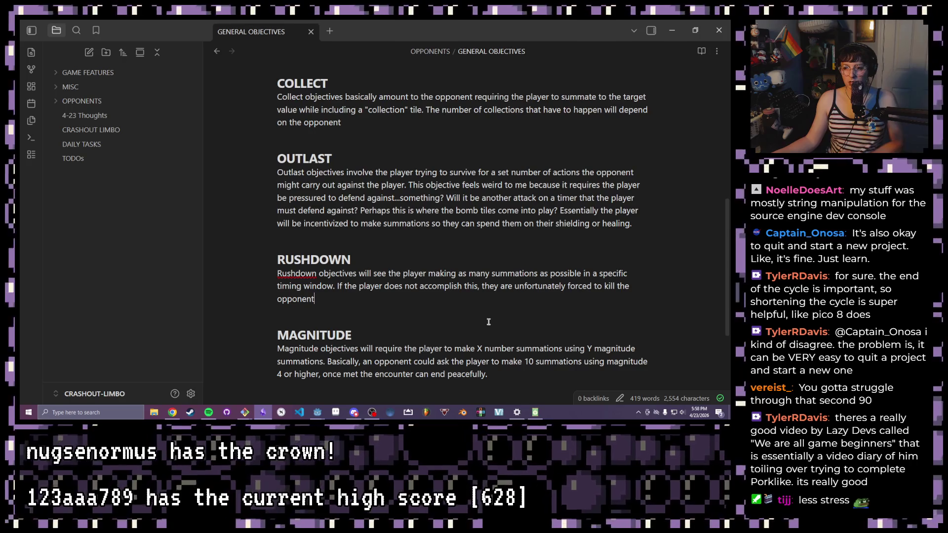
left_click_drag(495, 374, 259, 248)
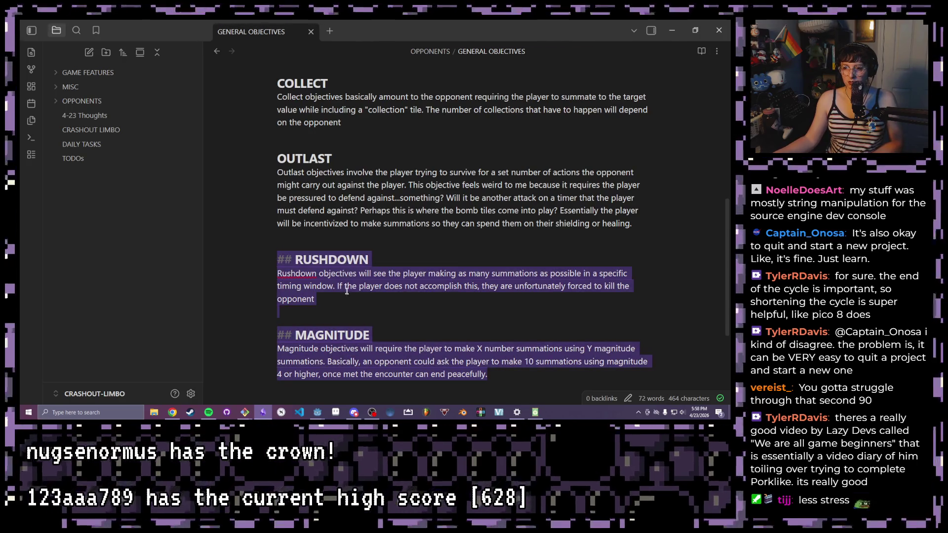
left_click(345, 295)
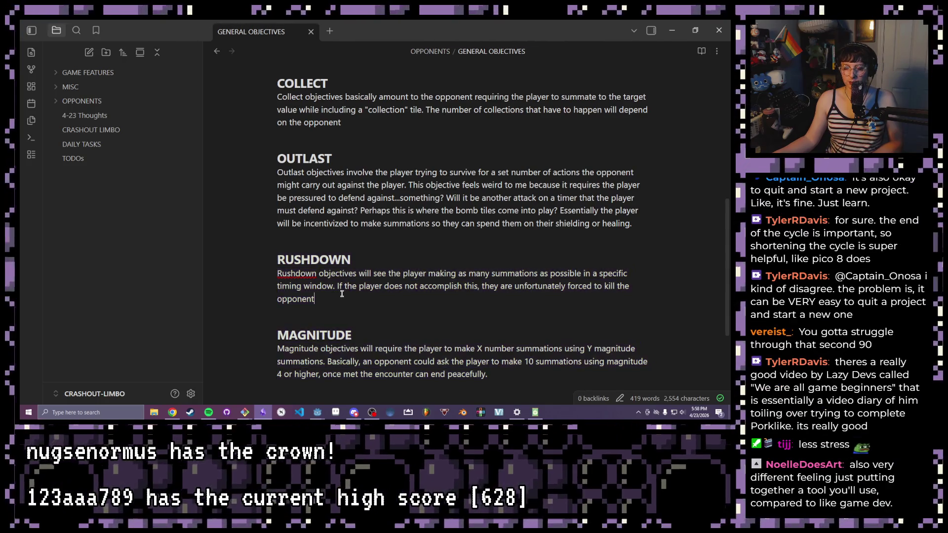
left_click_drag(489, 376, 307, 319)
left_click_drag(307, 286, 276, 256)
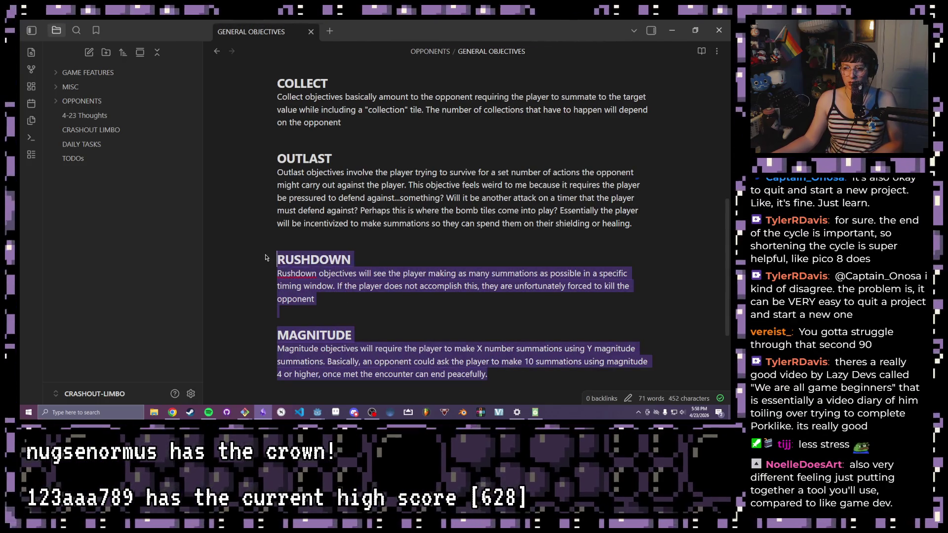
left_click(357, 294)
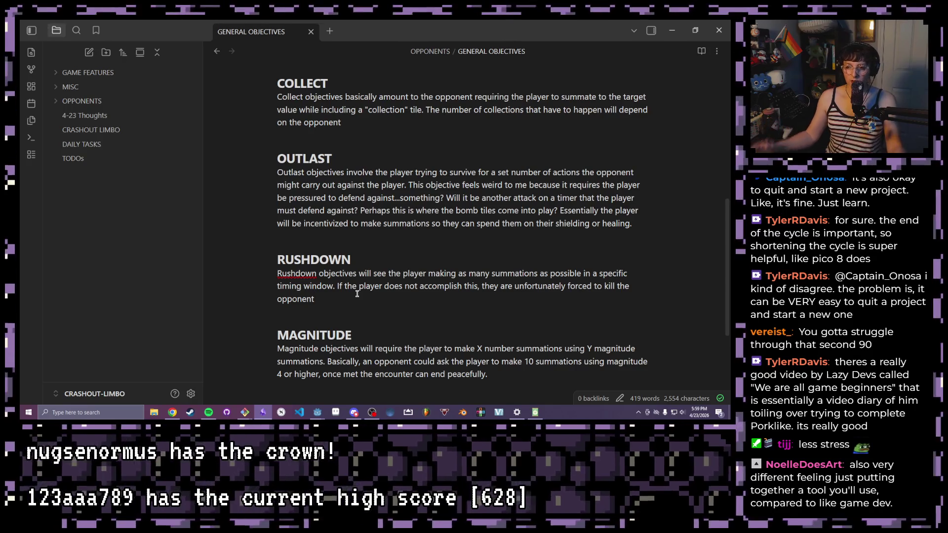
Reselect the whole RUSHDOWN and MAGNITUDE sections in turn while weighing which to remove
key("shift+Up")
key("shift+Up")
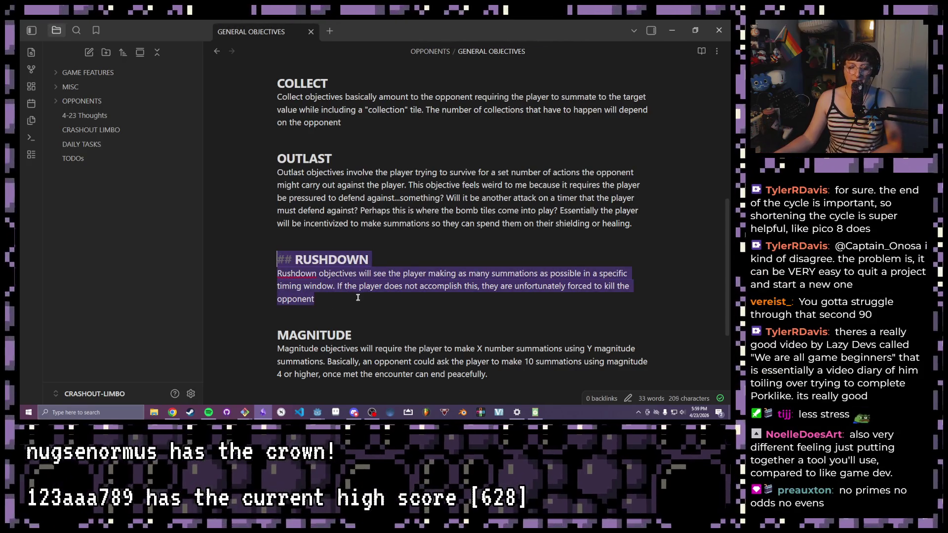
left_click(358, 297)
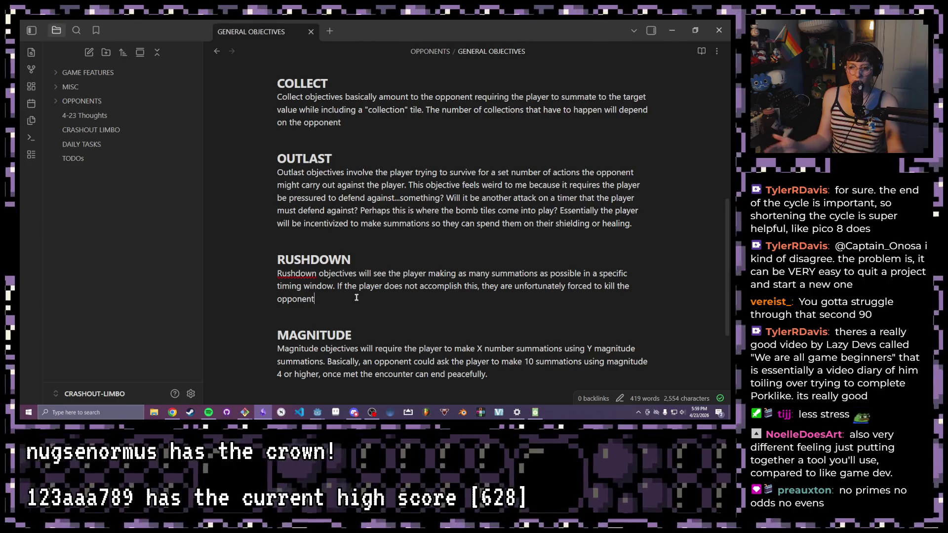
left_click(490, 374)
triple_click(444, 361)
left_click(498, 374)
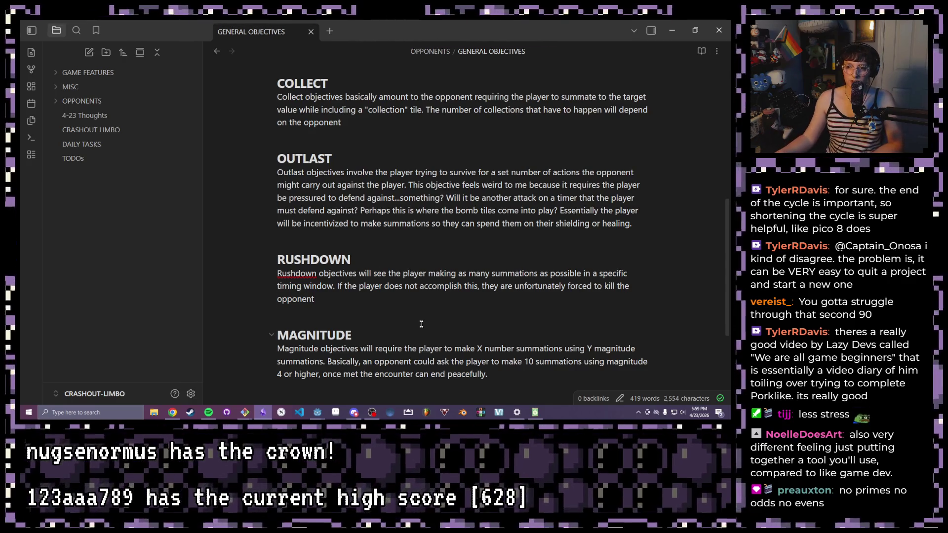
left_click_drag(489, 374, 268, 254)
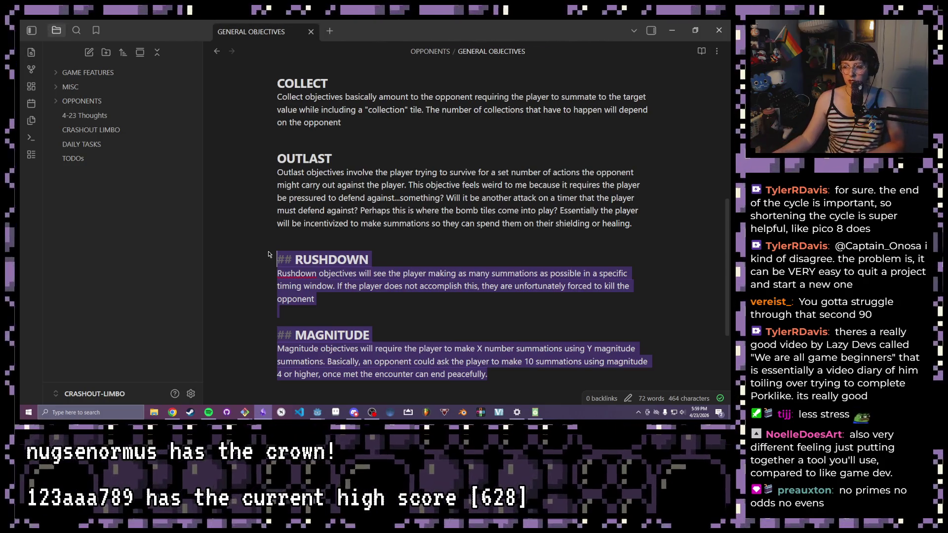
left_click(401, 210)
scroll(406, 210, "up", 2)
scroll(457, 227, "down", 5)
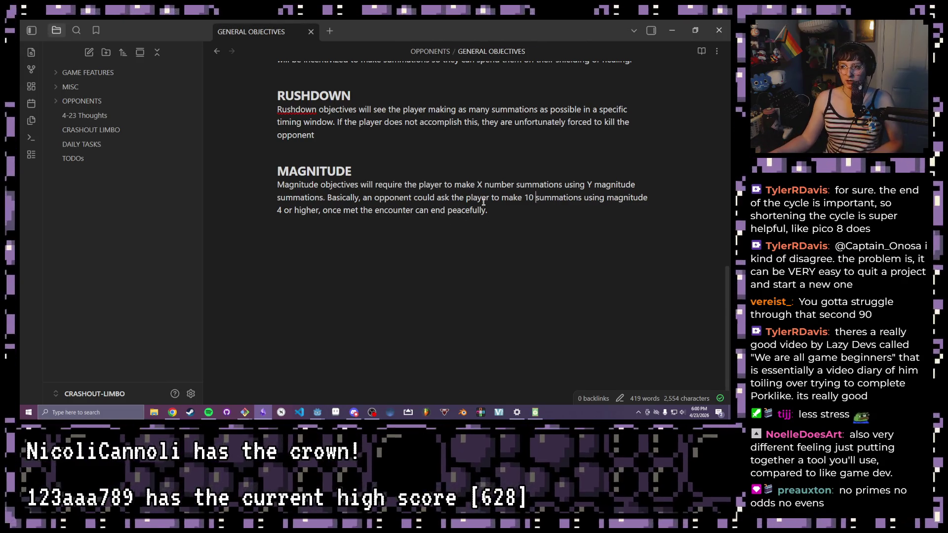
scroll(463, 195, "up", 1)
scroll(463, 194, "up", 5)
scroll(463, 194, "up", 5)
scroll(463, 195, "down", 8)
scroll(432, 196, "down", 3)
scroll(432, 196, "down", 1)
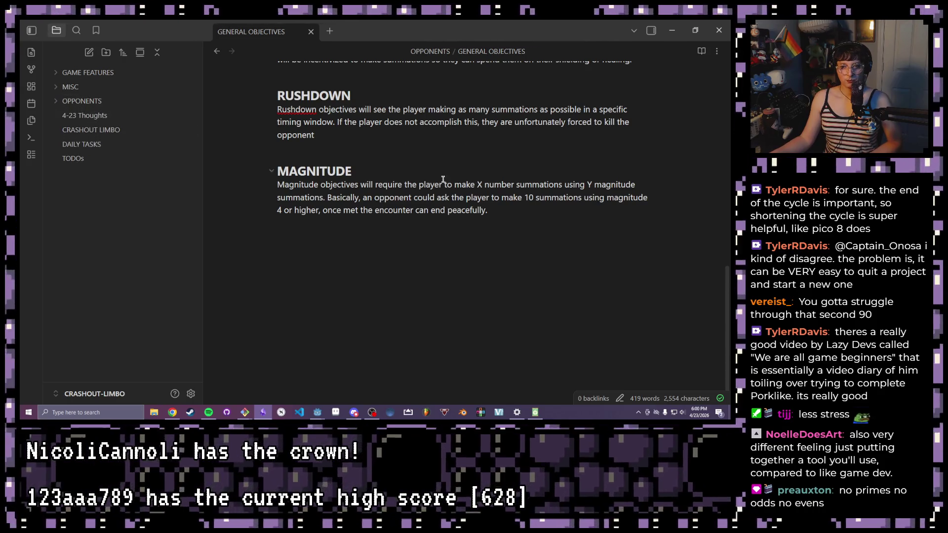
scroll(426, 222, "up", 3)
left_click_drag(552, 282, 271, 177)
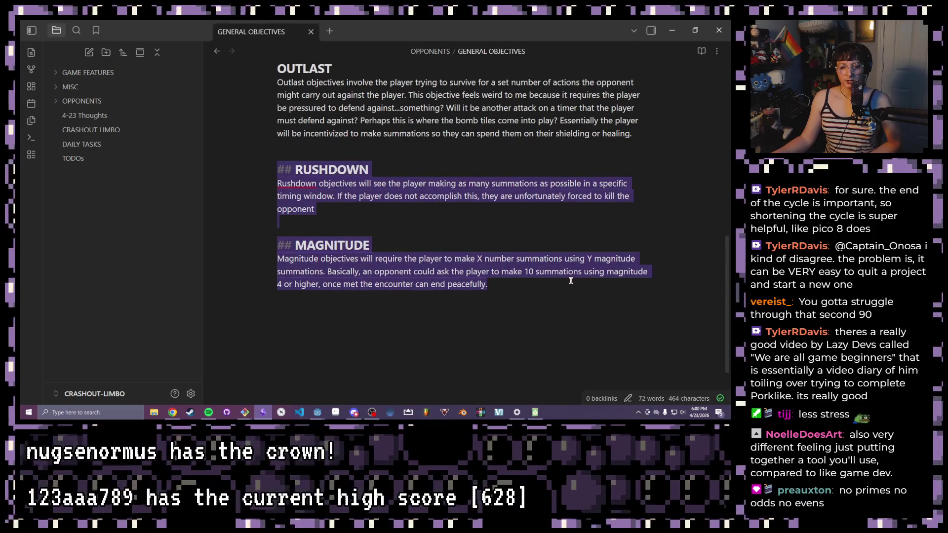
Delete the RUSHDOWN heading and paragraph plus leftover blank lines so MAGNITUDE follows OUTLAST
left_click(557, 288)
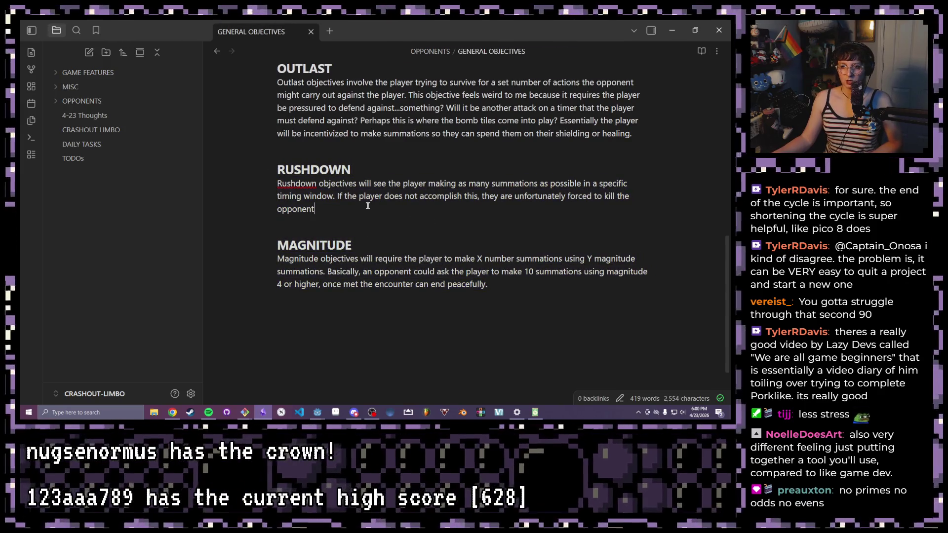
left_click_drag(319, 210, 234, 168)
key("BackSpace")
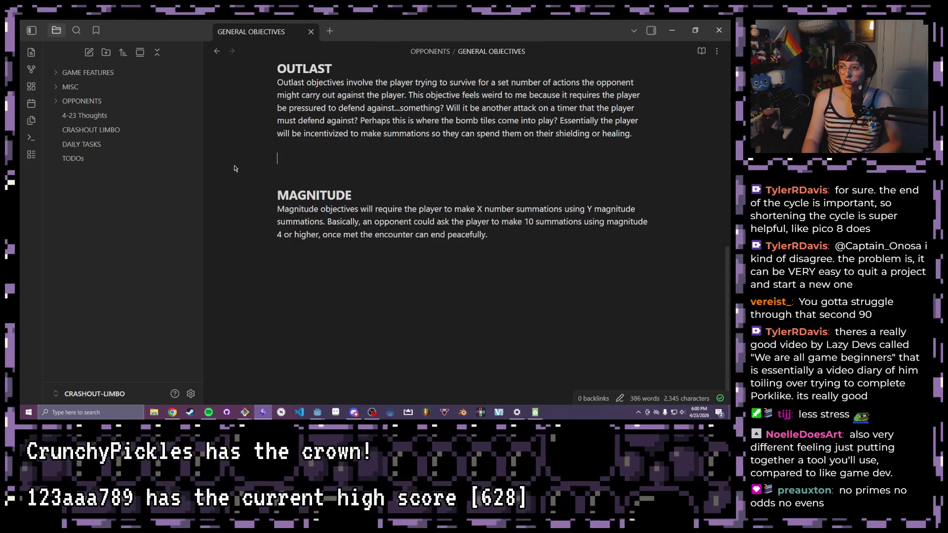
key("BackSpace")
key("BackSpace")
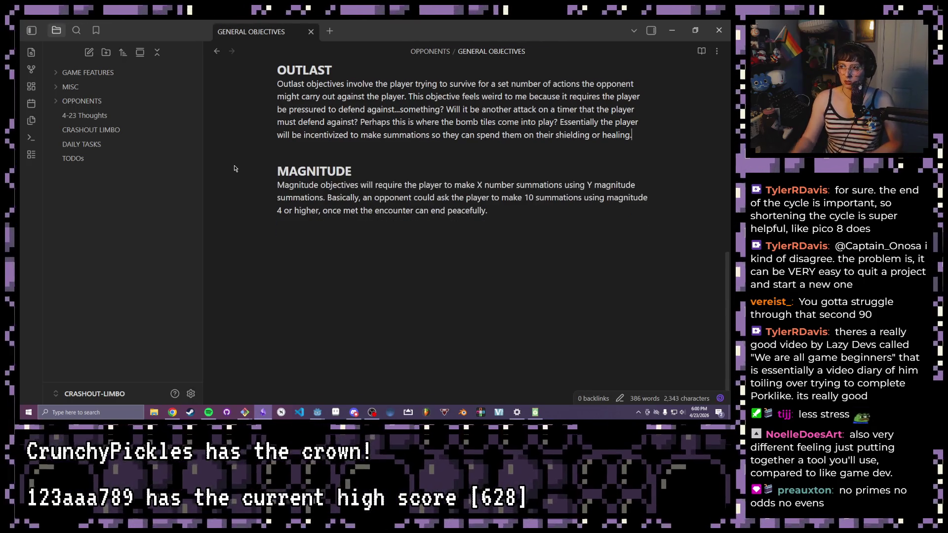
left_click_drag(487, 210, 265, 171)
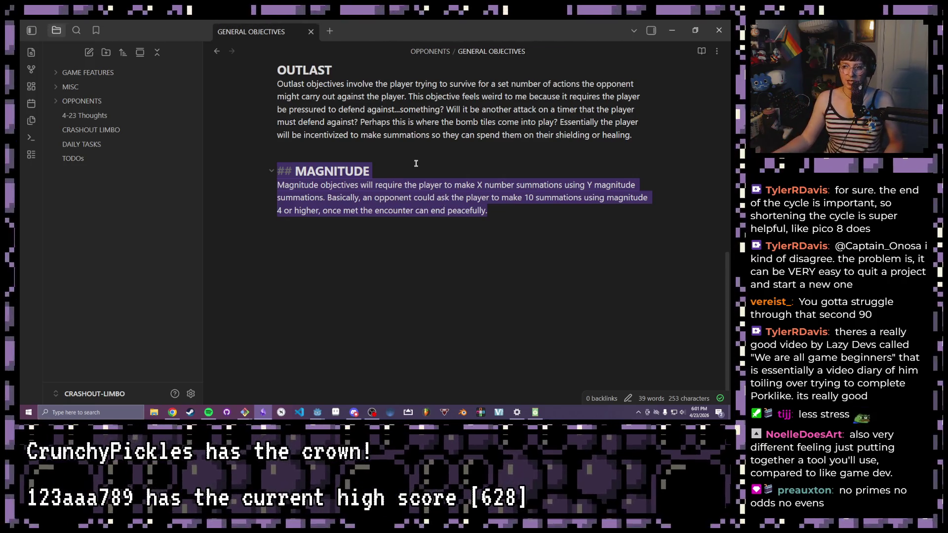
left_click(398, 166)
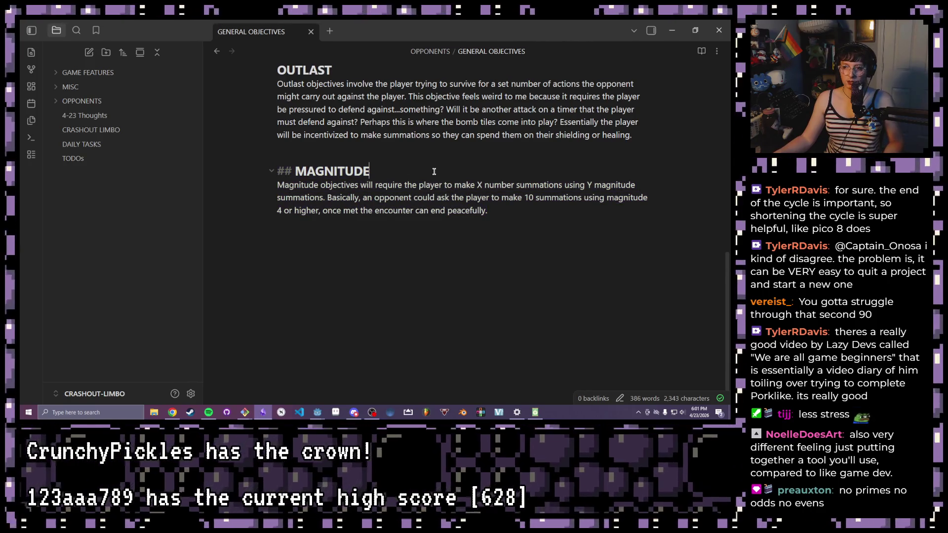
Add a REWORK line under MAGNITUDE: X number of rounds to reach a certain overall magnitude value
key("Return")
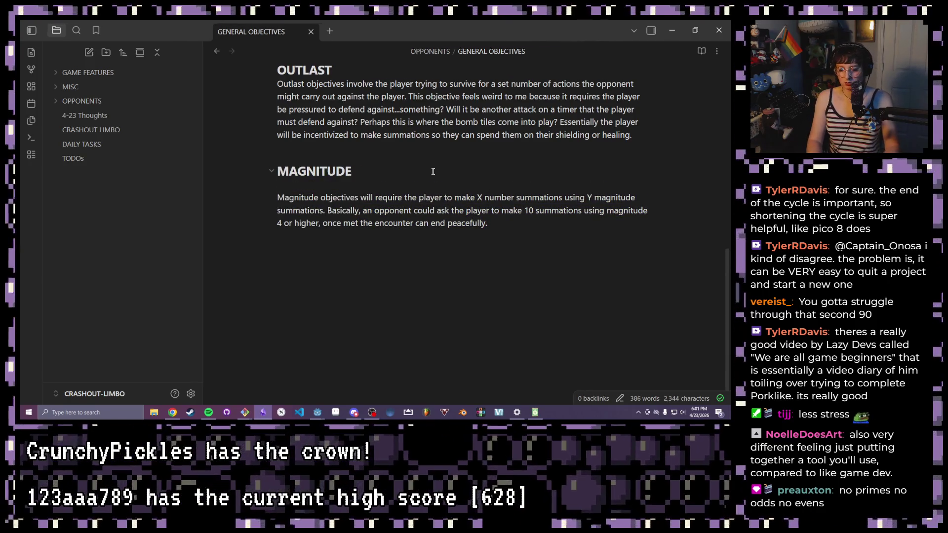
type("REWORK THAT FUSE")
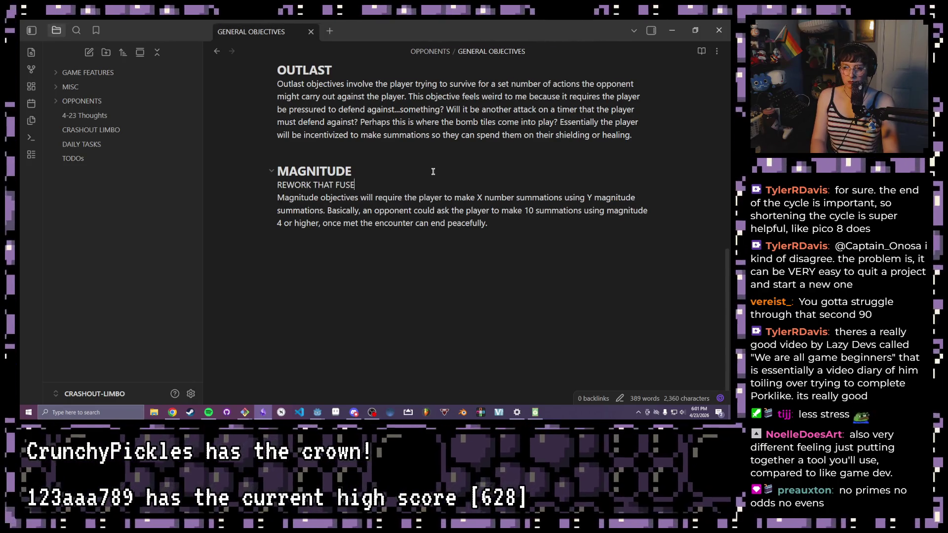
type("S RUSHDOWN")
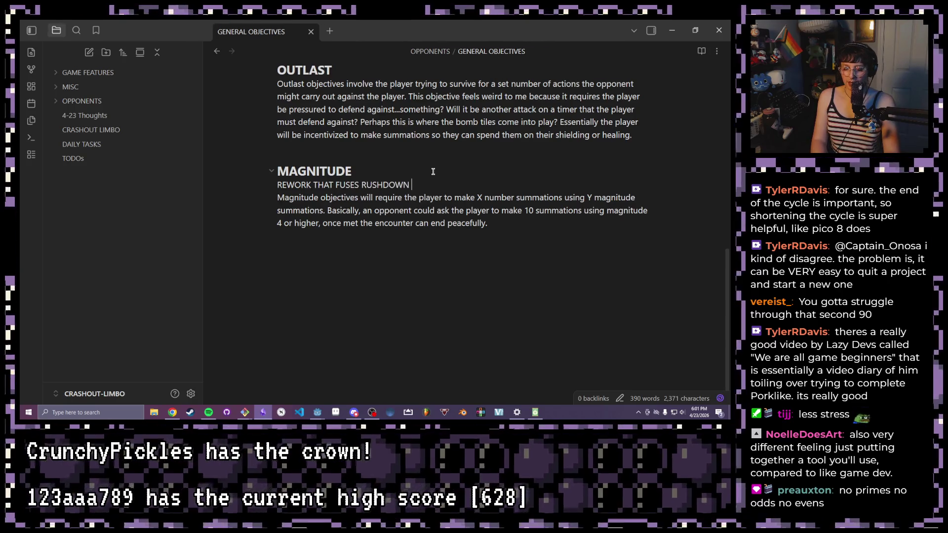
type(" AND MAGNITU")
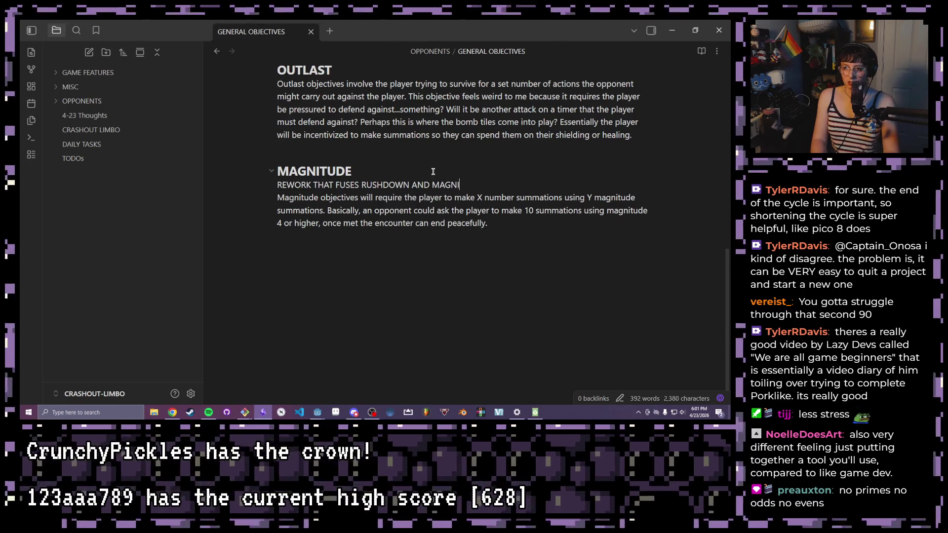
type("DE")
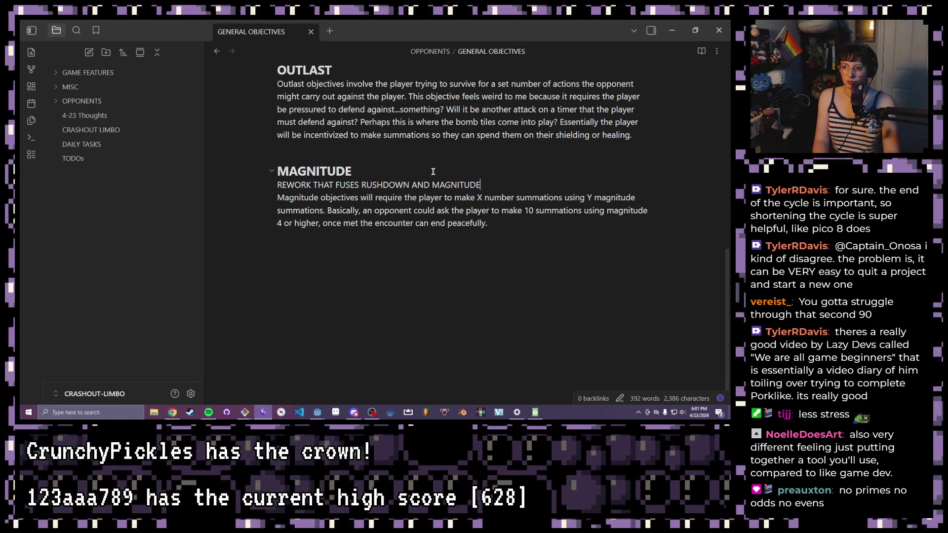
type(": Basically ")
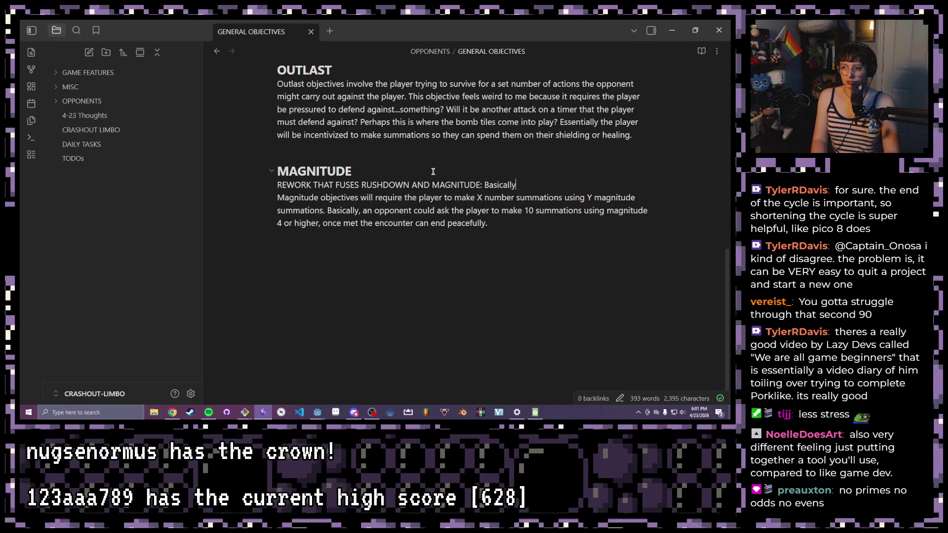
type("you have ")
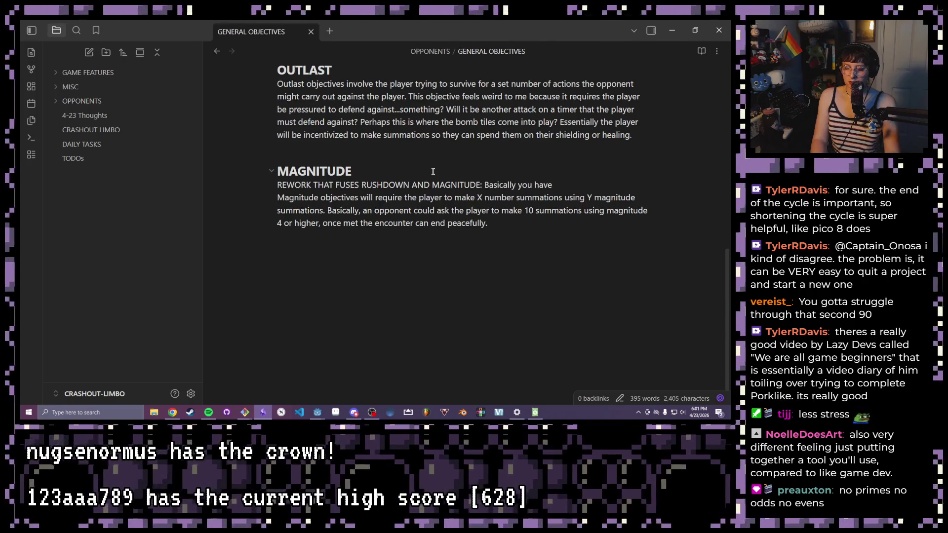
type("X numb")
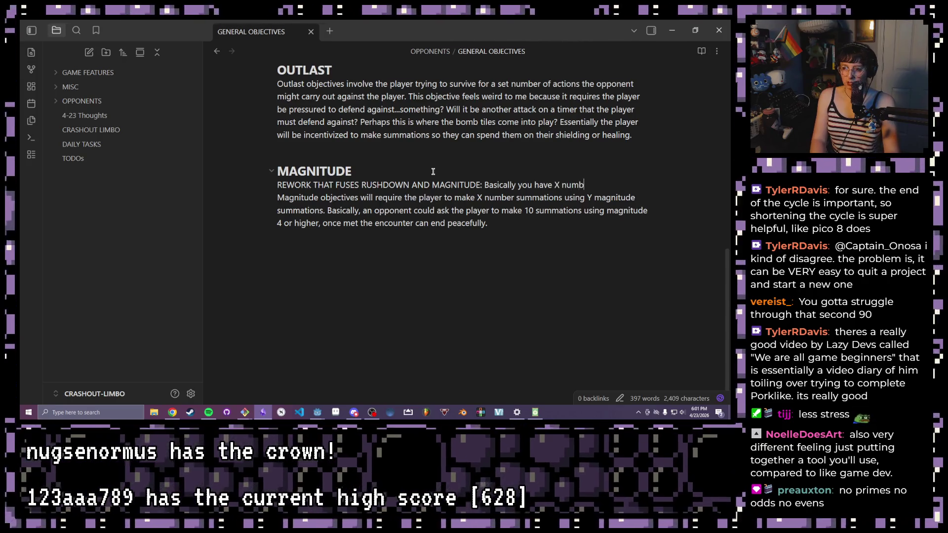
type("er of roundes ")
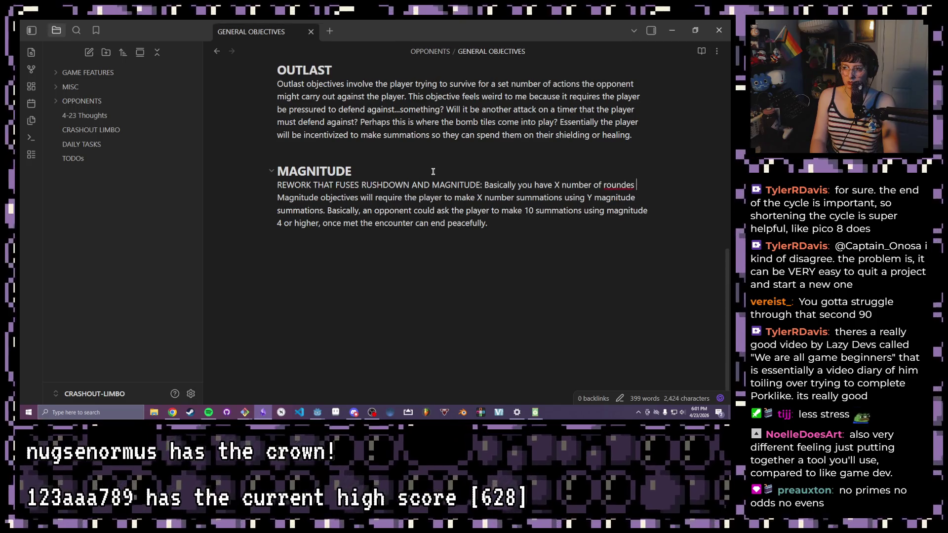
type("to")
key("BackSpace")
key("BackSpace")
key("BackSpace")
type("s ")
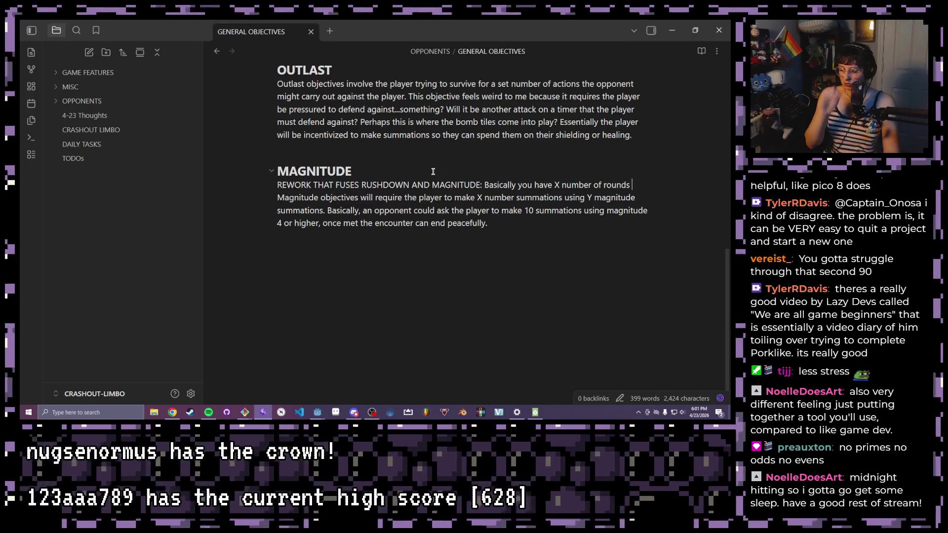
type("to reach")
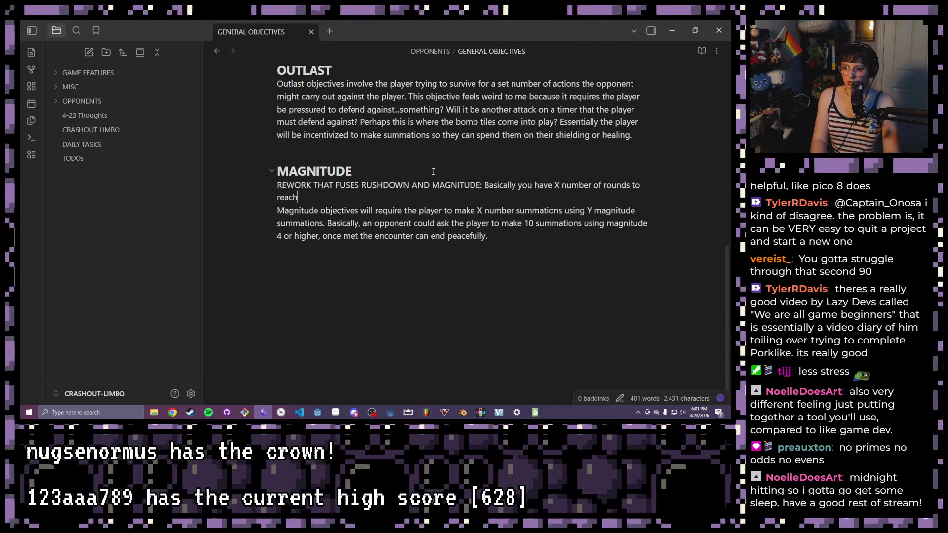
type(" a cet")
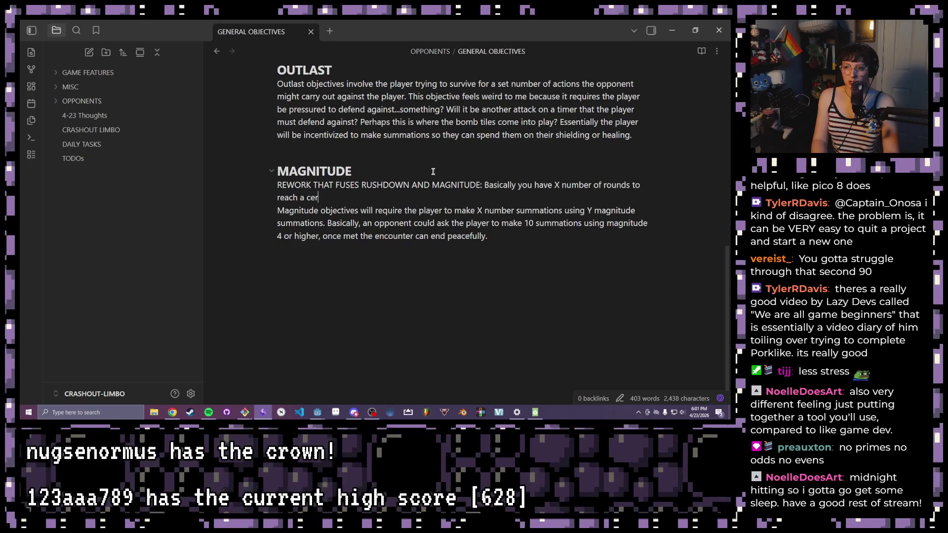
type("tain overall m")
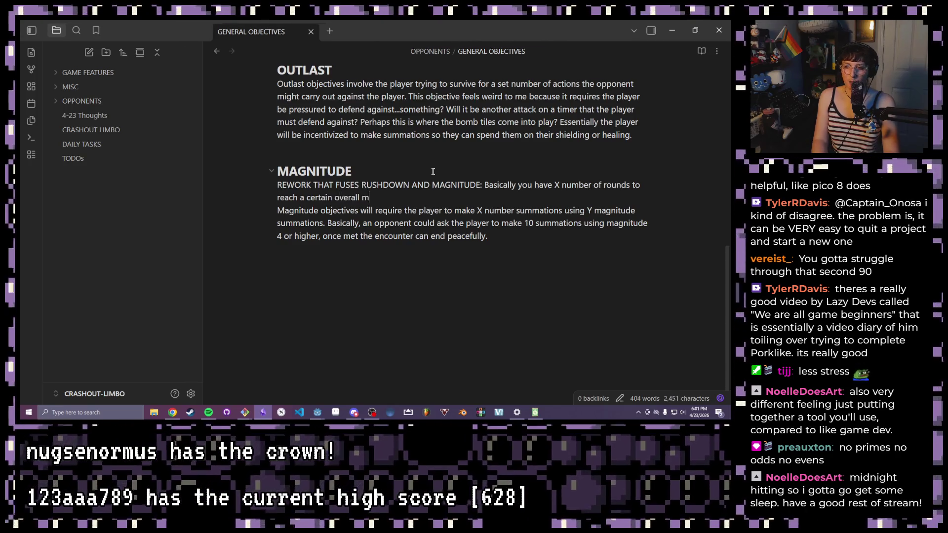
type("tuf")
key("BackSpace")
type("devalue")
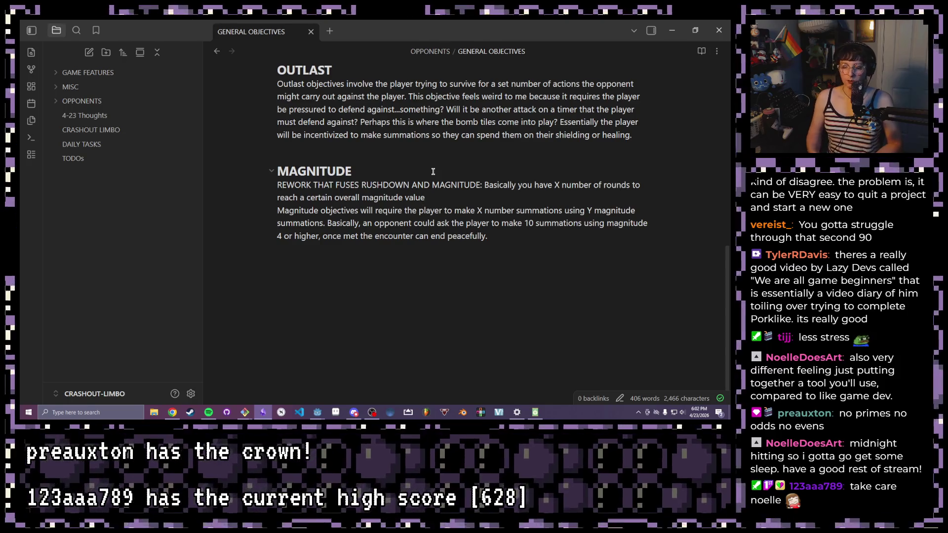
left_click_drag(444, 200, 276, 187)
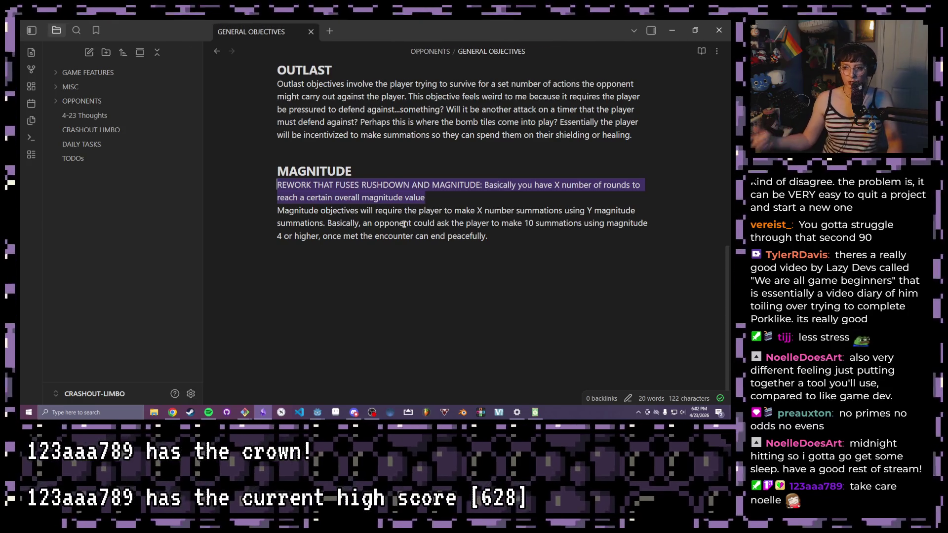
left_click(474, 211)
scroll(499, 237, "up", 2)
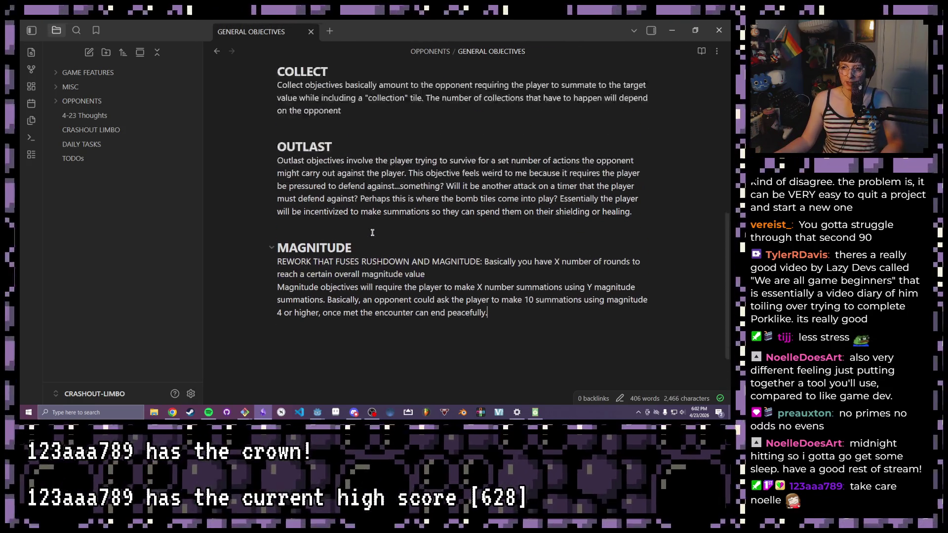
scroll(445, 236, "down", 1)
mouse_move(426, 271)
left_mouse_down()
mouse_move(297, 210)
mouse_move(277, 222)
left_mouse_up()
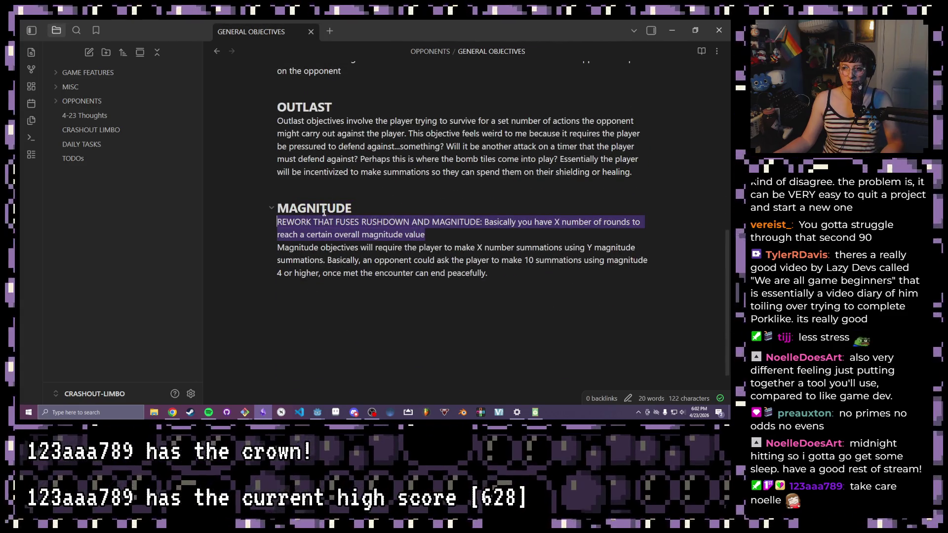
scroll(332, 213, "up", 3)
scroll(329, 214, "up", 2)
scroll(325, 214, "down", 3)
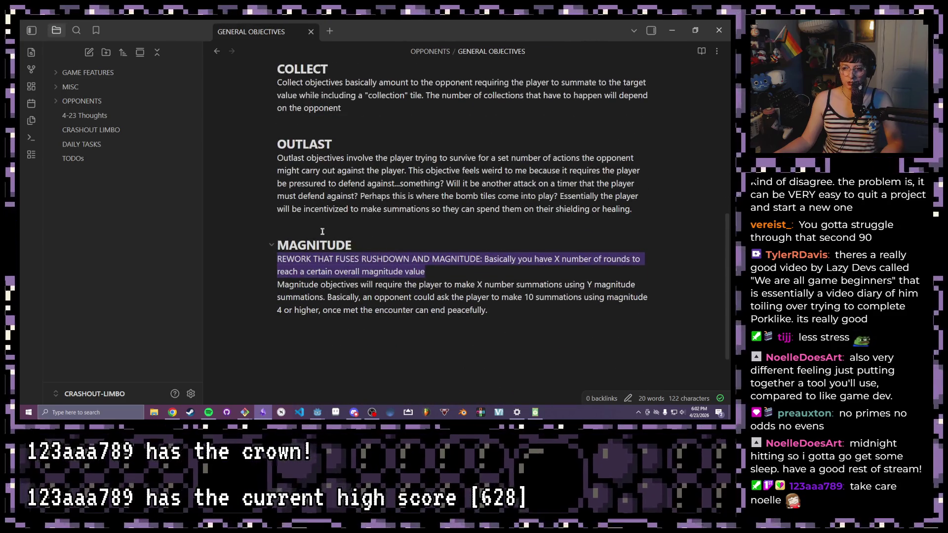
left_click(429, 262)
left_click_drag(425, 271, 263, 246)
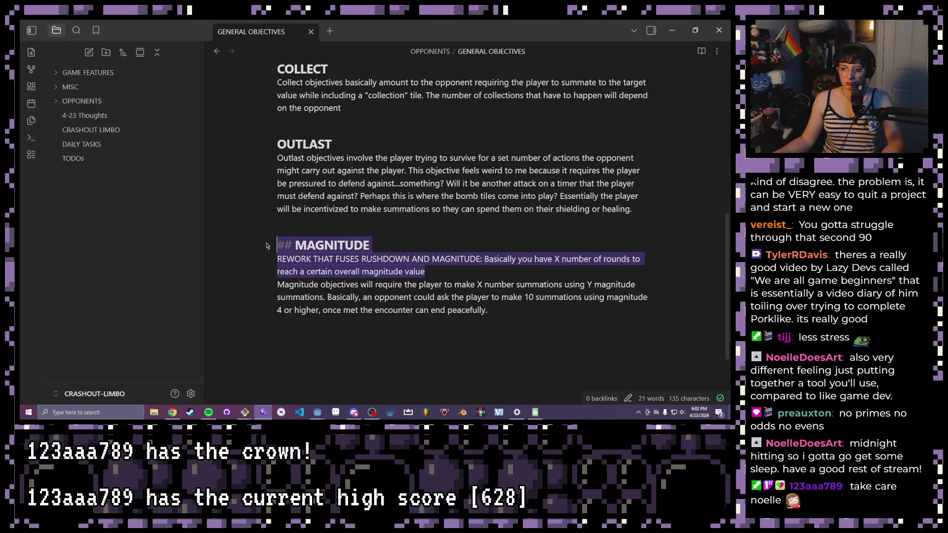
left_click(437, 272)
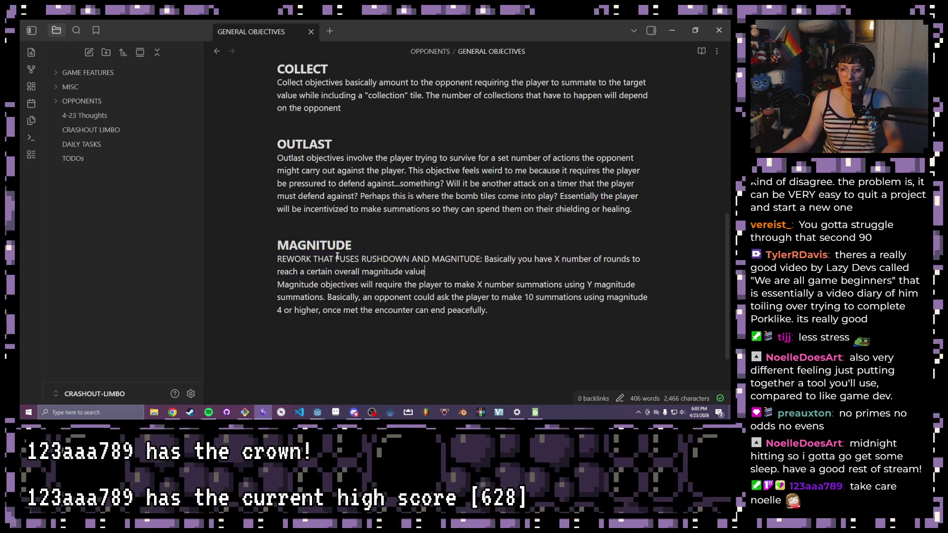
scroll(319, 326, "up", 2)
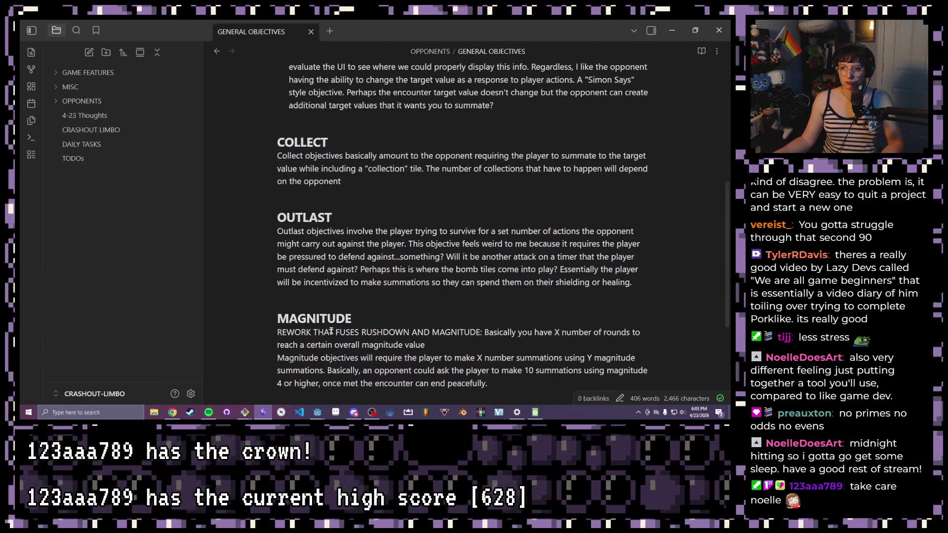
scroll(336, 332, "up", 1)
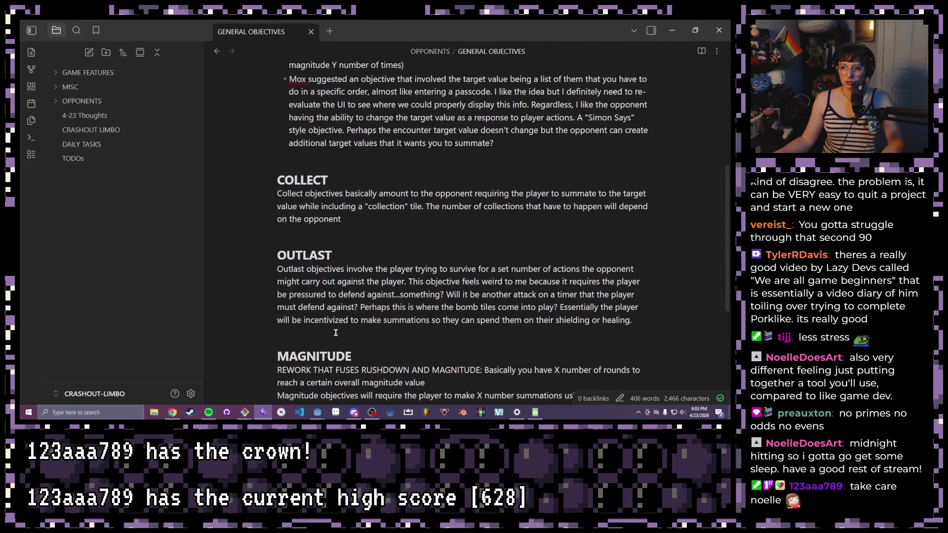
scroll(336, 333, "down", 3)
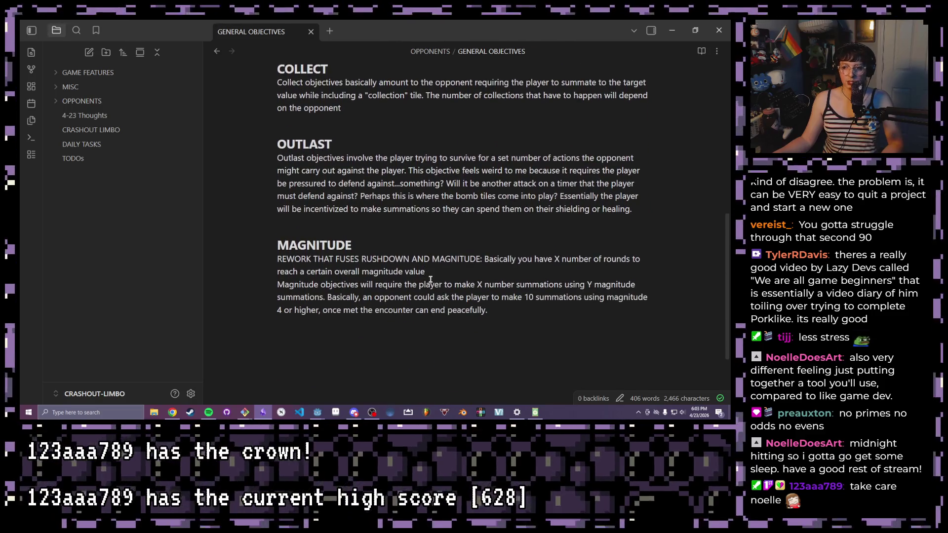
left_click_drag(487, 310, 255, 284)
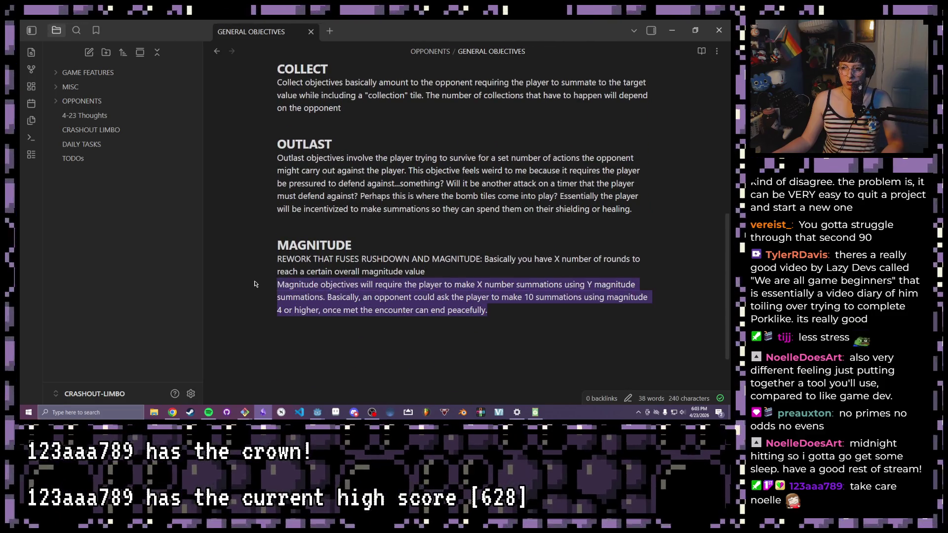
left_click(291, 283)
left_click_drag(488, 310, 265, 292)
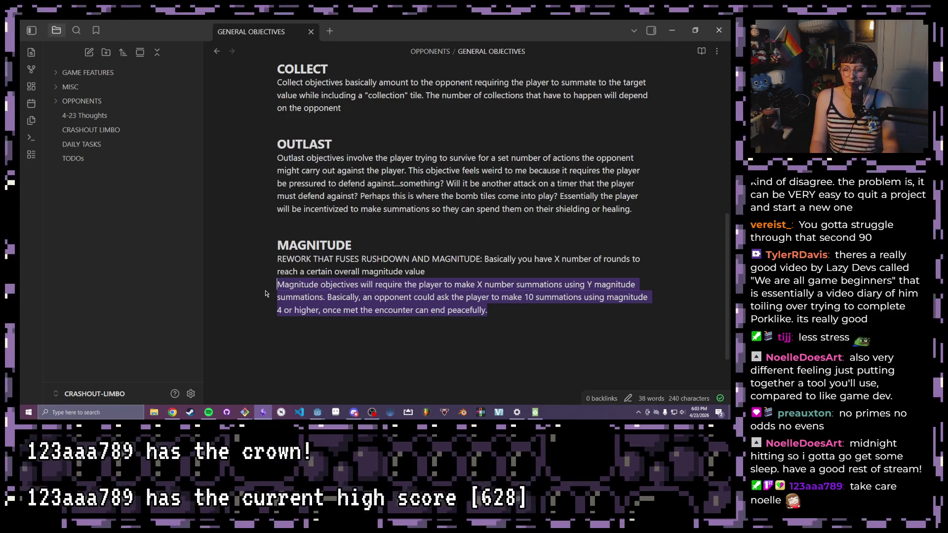
key("ctrl+i")
key("ctrl+i")
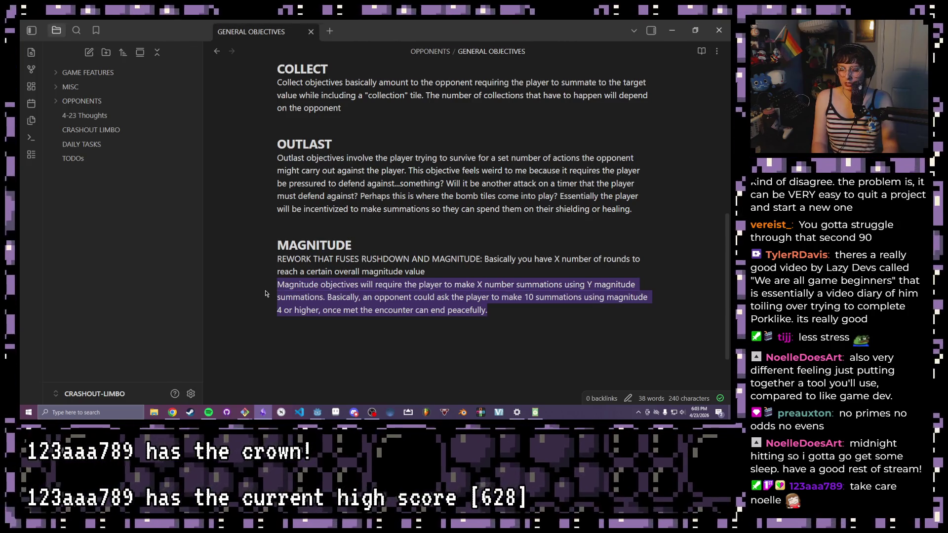
right_click(296, 289)
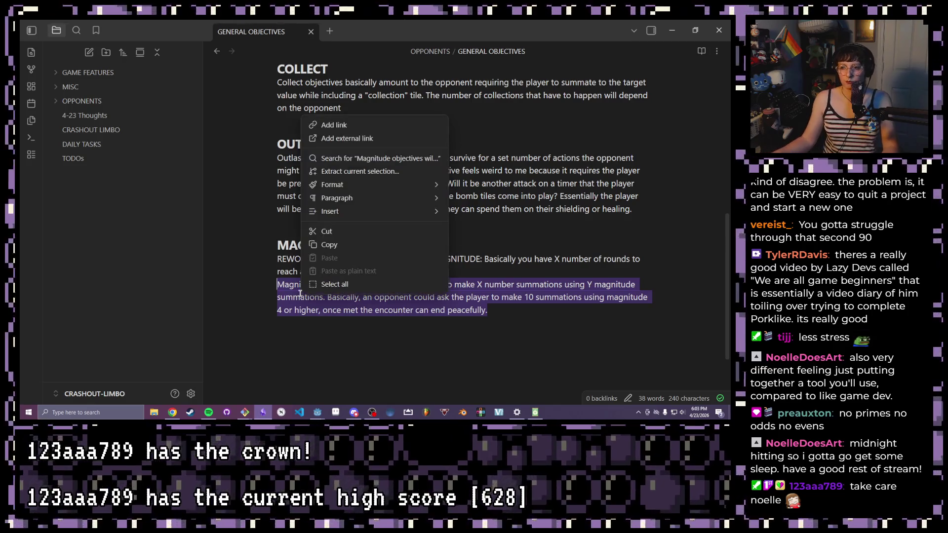
mouse_move(331, 184)
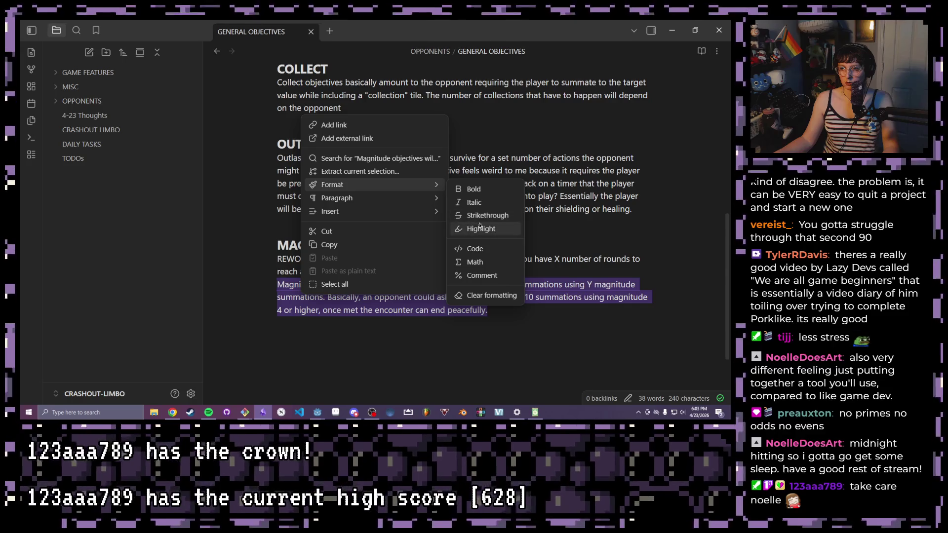
Apply Format > Strikethrough to the original Magnitude paragraph, leaving the REWORK line active
left_click(490, 215)
left_click(539, 299)
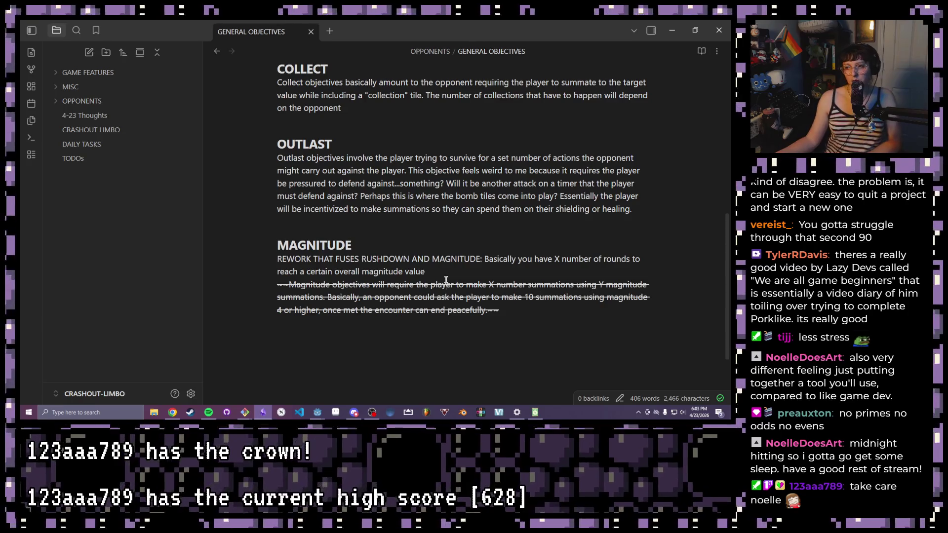
left_click(446, 271)
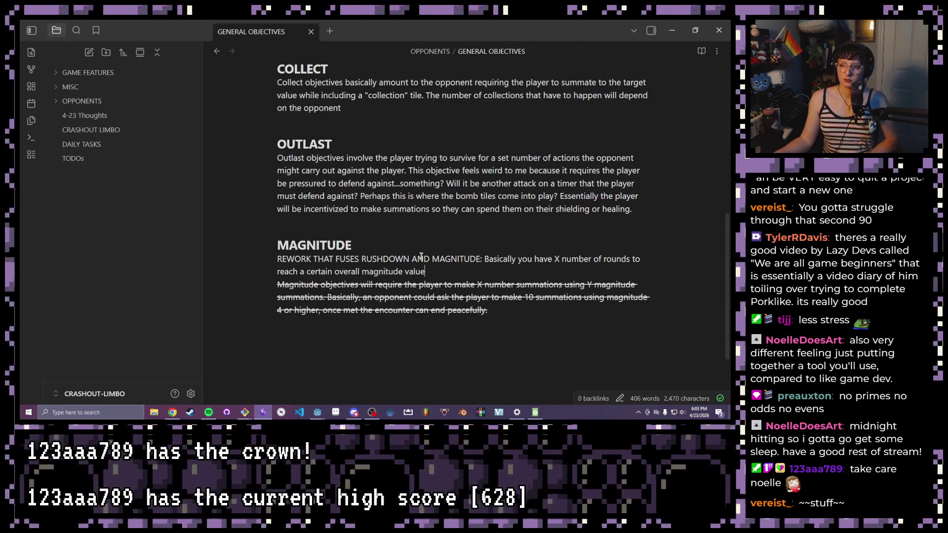
left_click_drag(444, 272, 273, 260)
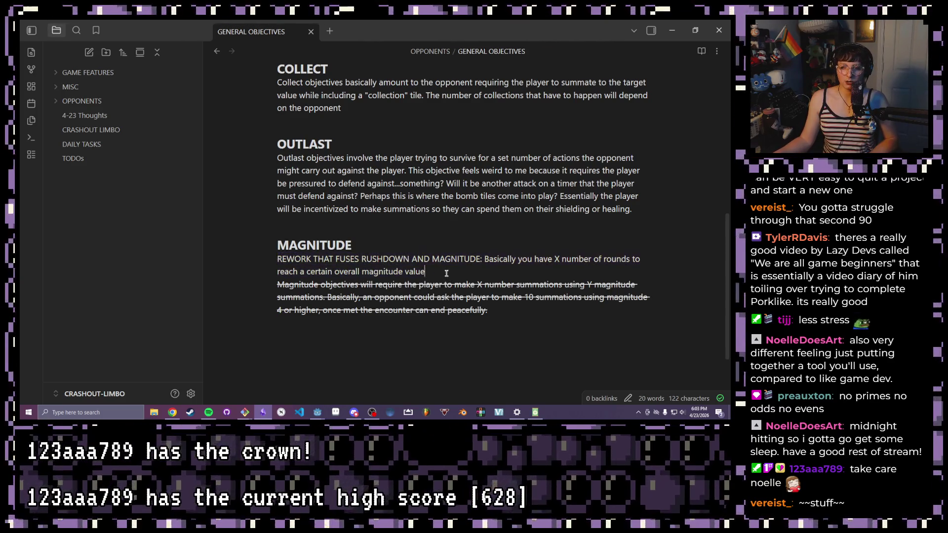
scroll(378, 266, "up", 1)
left_click(390, 257)
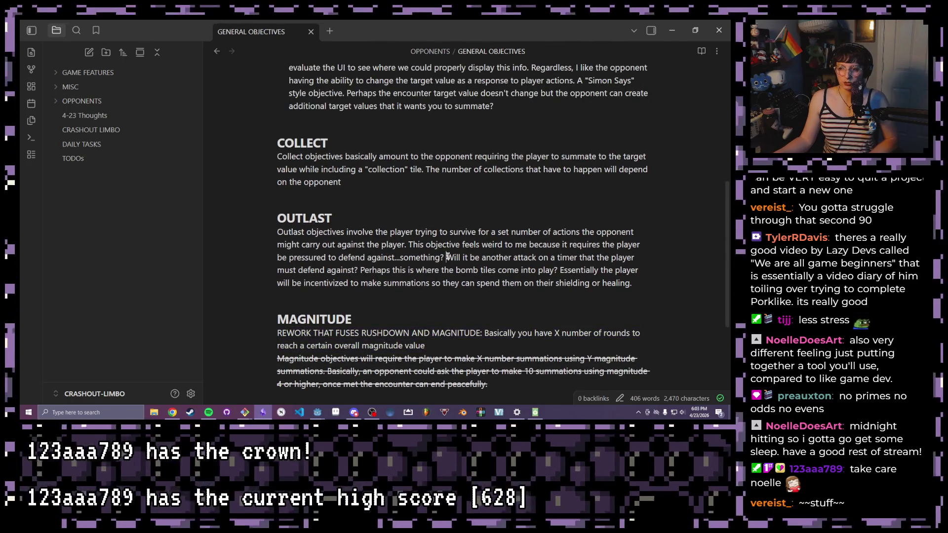
left_click_drag(409, 244, 445, 257)
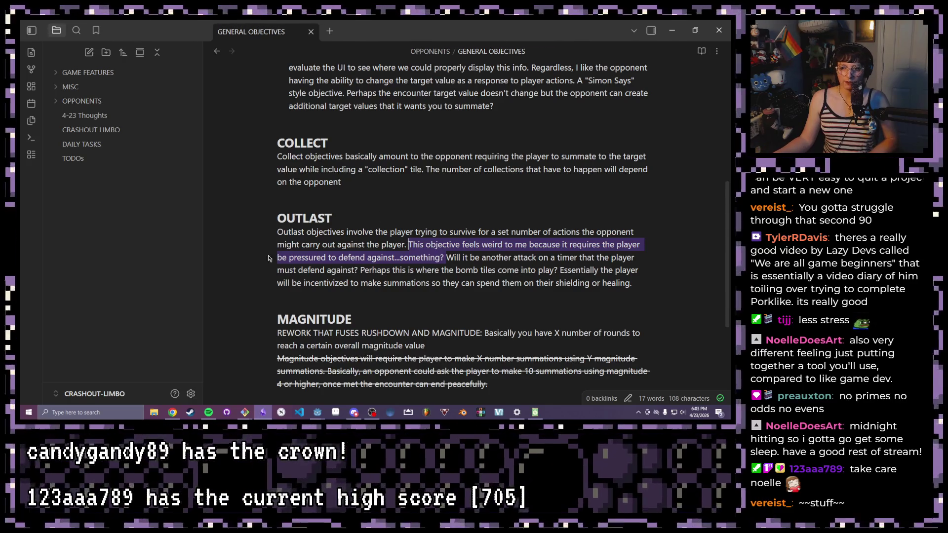
left_click_drag(343, 183, 277, 143)
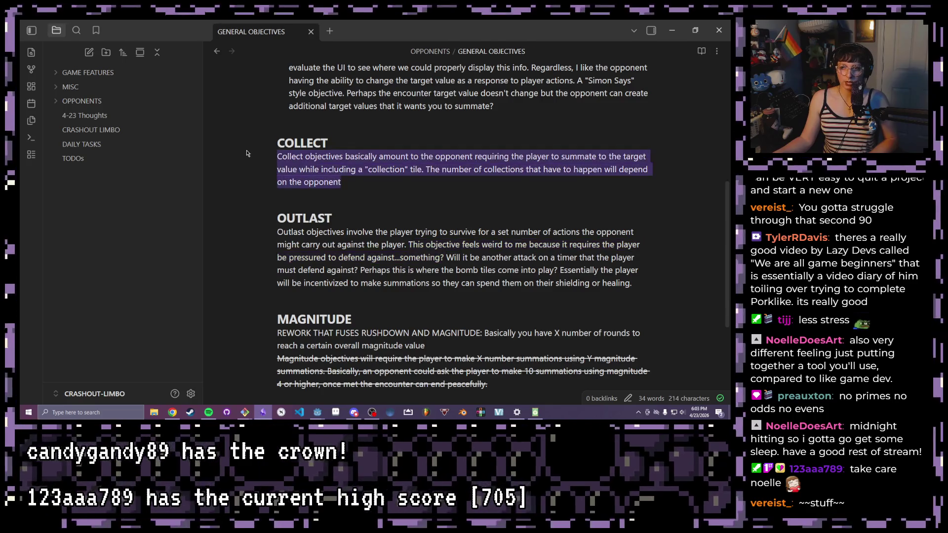
scroll(361, 209, "up", 1)
left_click(361, 244)
left_click_drag(341, 257, 278, 226)
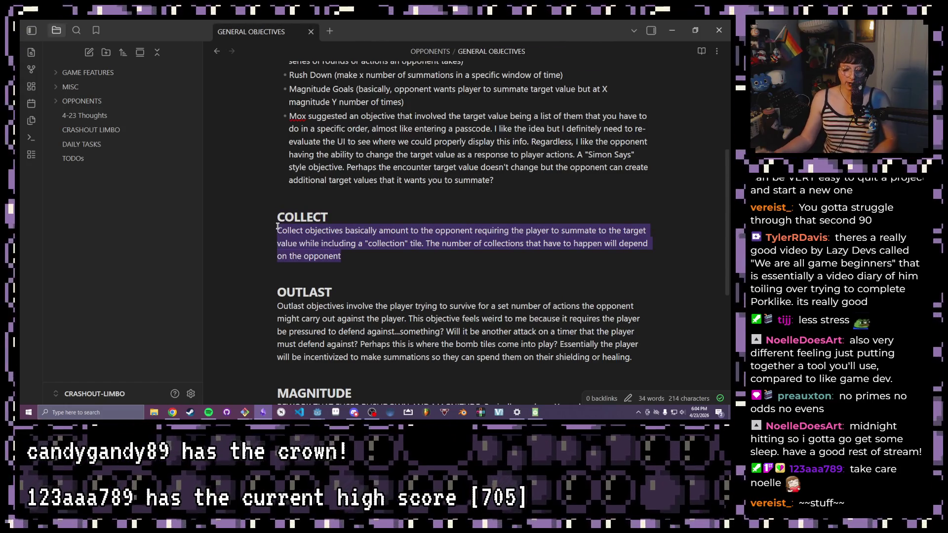
scroll(393, 171, "up", 3)
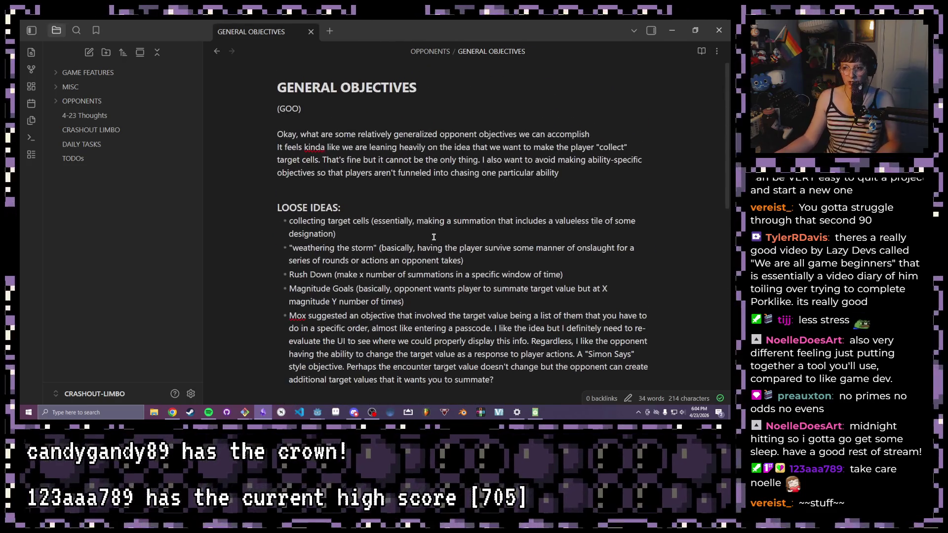
scroll(393, 171, "down", 2)
scroll(407, 216, "down", 2)
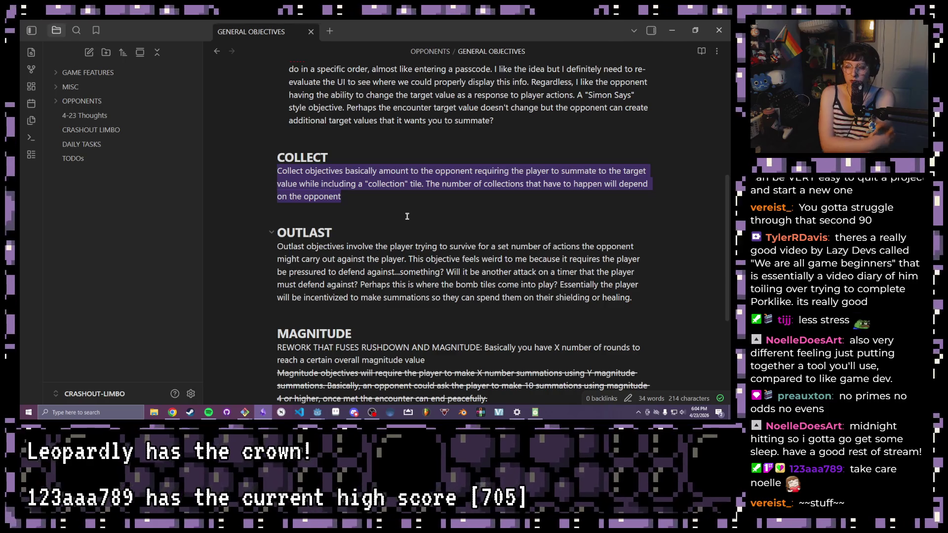
scroll(406, 215, "down", 2)
scroll(406, 216, "down", 2)
scroll(392, 227, "up", 1)
scroll(392, 228, "up", 2)
scroll(414, 211, "up", 1)
scroll(414, 211, "up", 1)
scroll(413, 211, "up", 2)
scroll(414, 210, "up", 1)
scroll(413, 266, "up", 1)
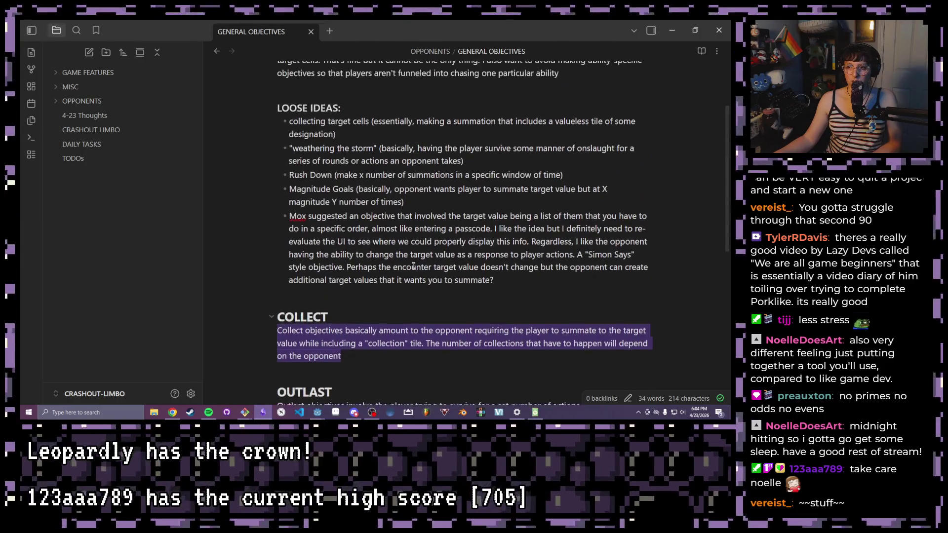
scroll(407, 275, "down", 2)
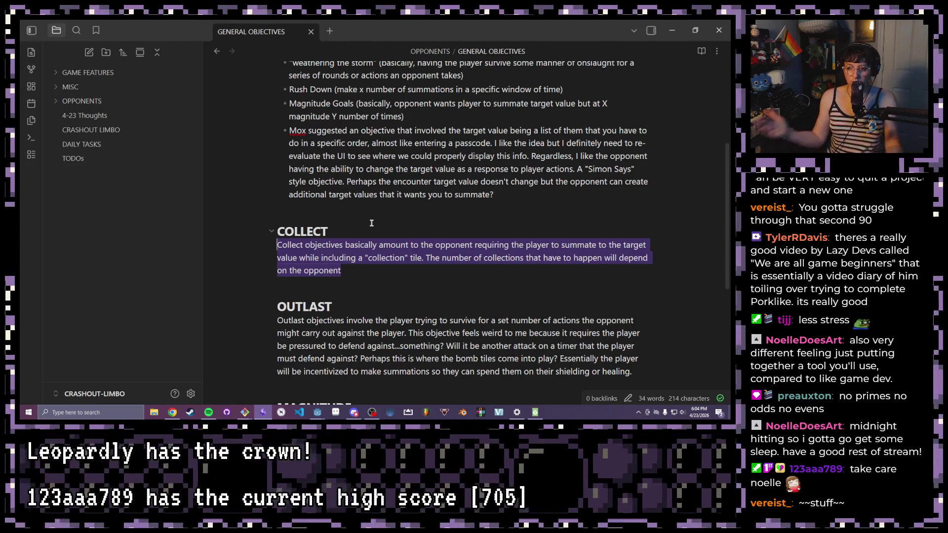
scroll(371, 223, "down", 1)
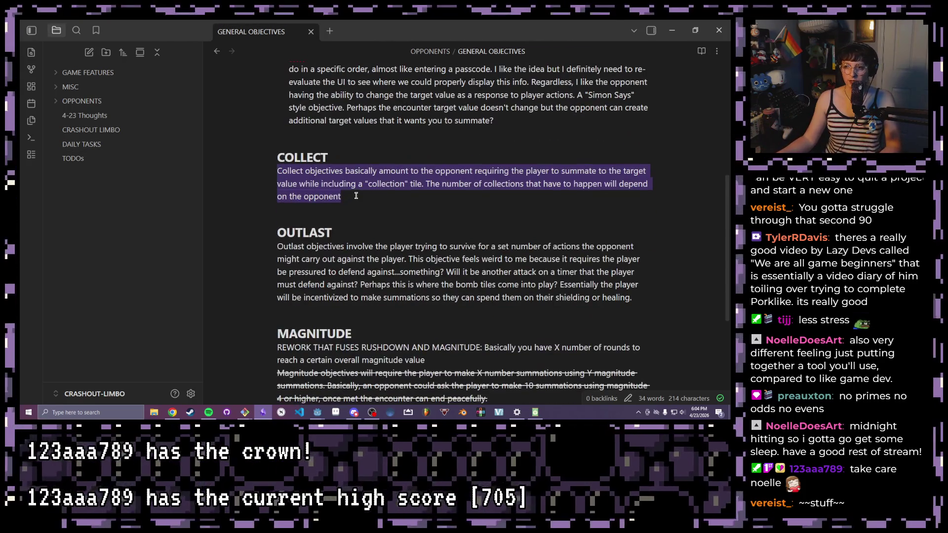
scroll(355, 197, "down", 1)
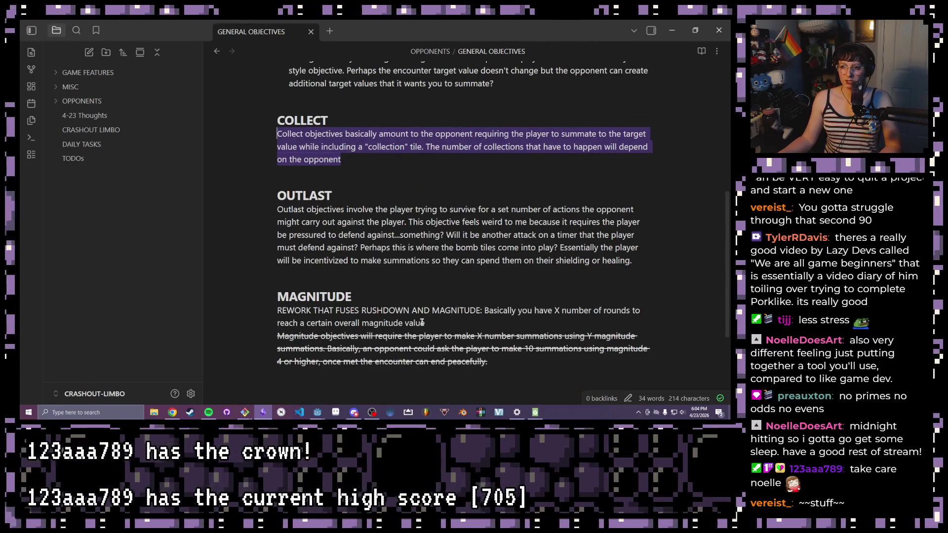
left_click_drag(426, 323, 277, 311)
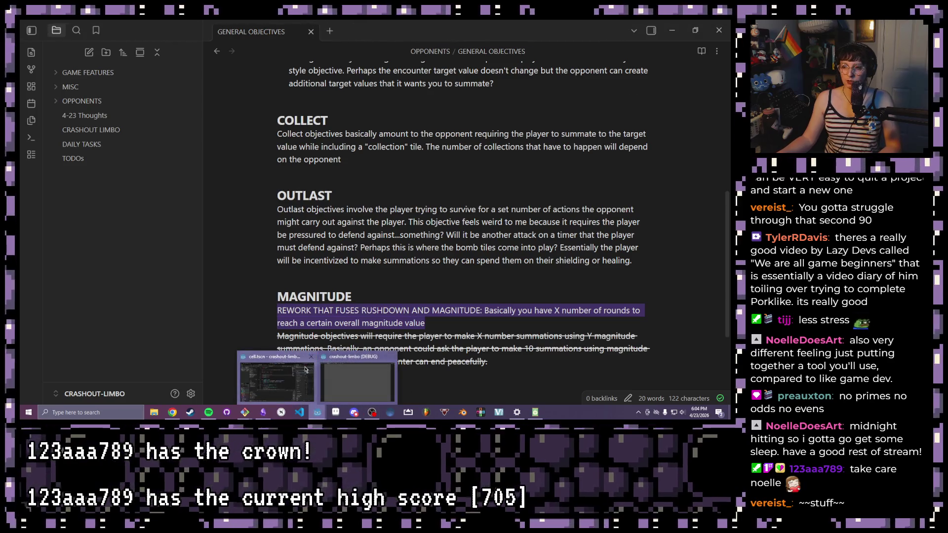
Run the crashout-limbo game from Godot, play a summation maximized, then close it back to game_board.gd
left_click(317, 413)
left_click(615, 37)
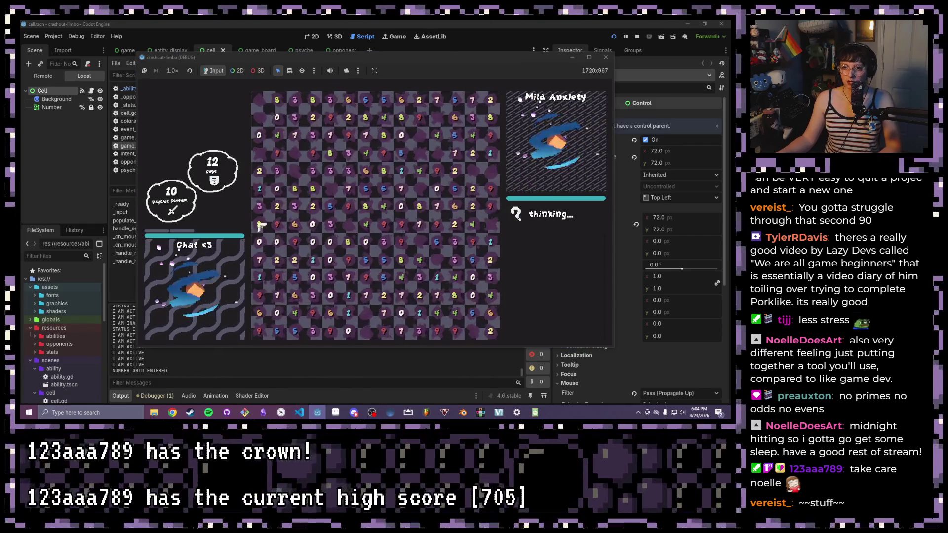
left_click(350, 260)
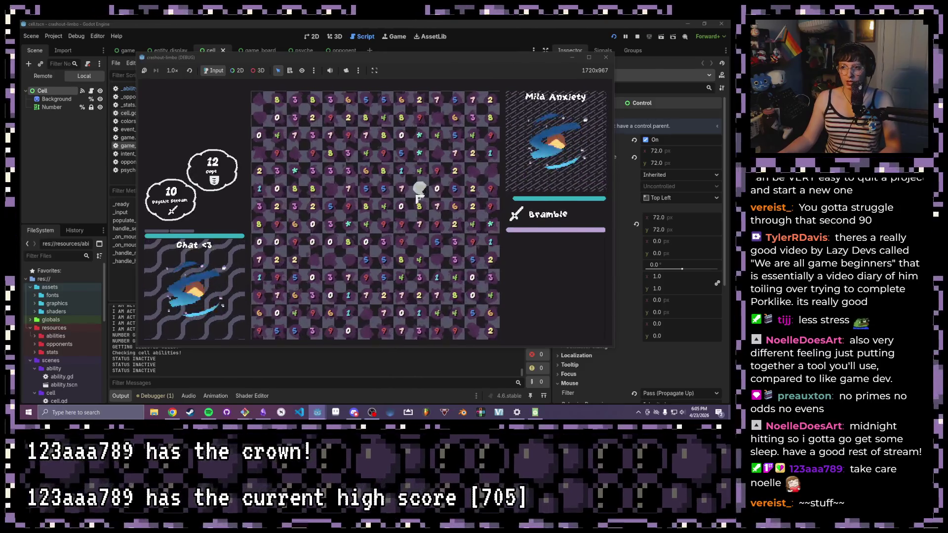
left_click(589, 58)
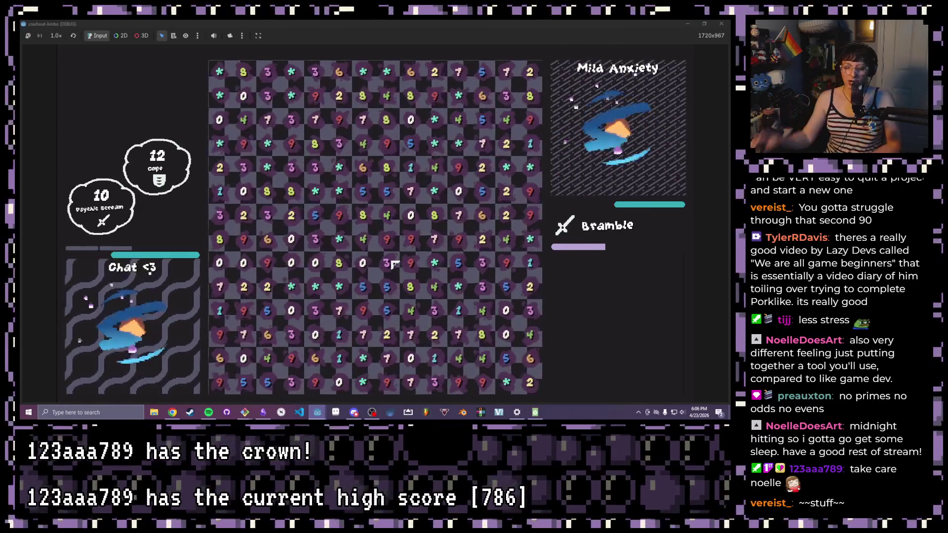
left_click(711, 26)
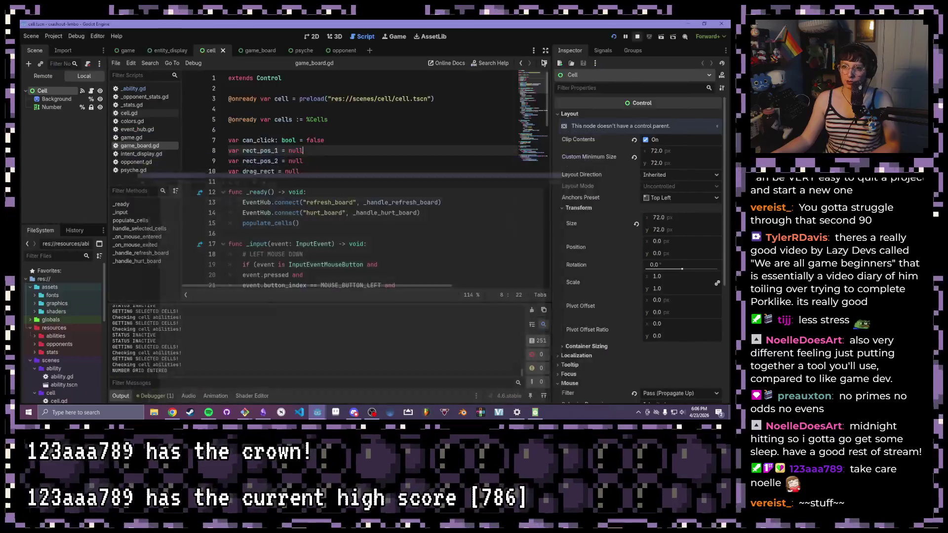
Add a TODOs item that non-max starting HP isn't updating to current HP, then return to Godot
left_click(280, 412)
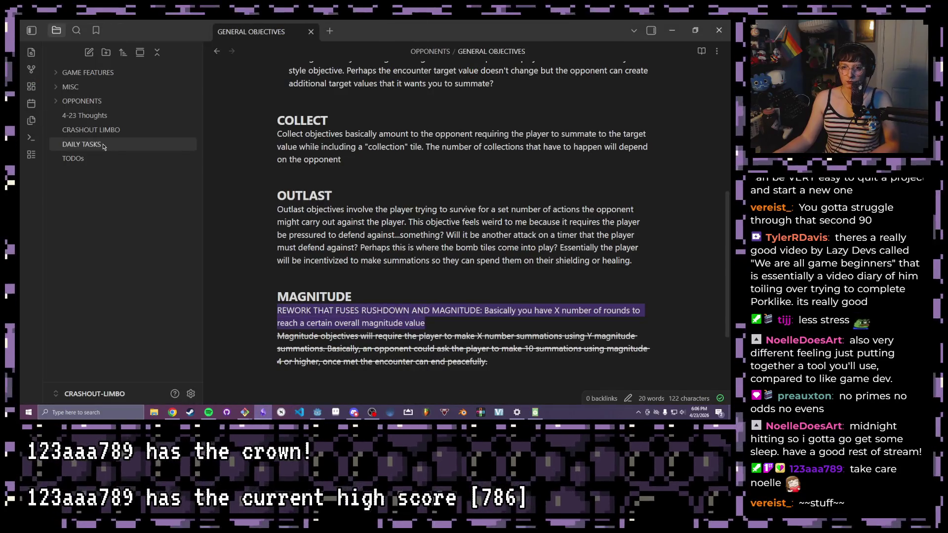
left_click(73, 159)
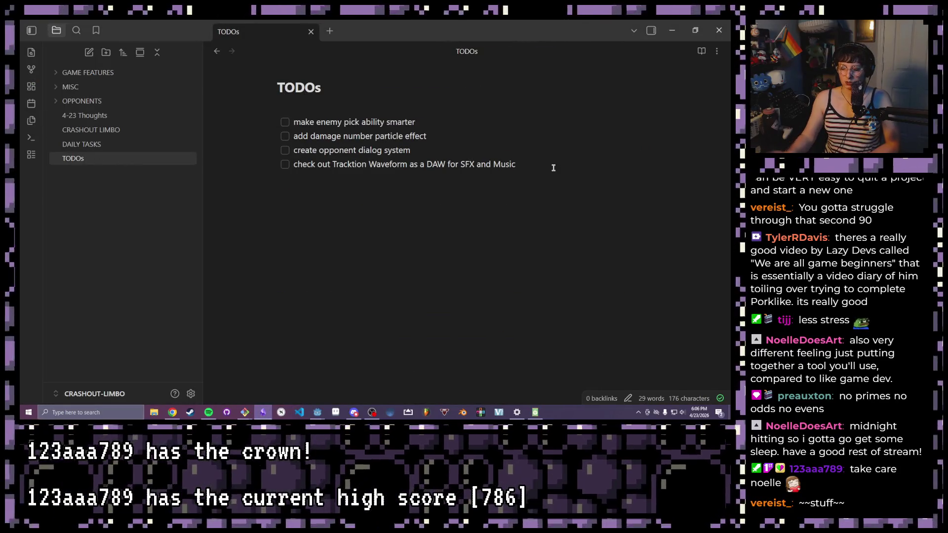
left_click(553, 168)
key("Return")
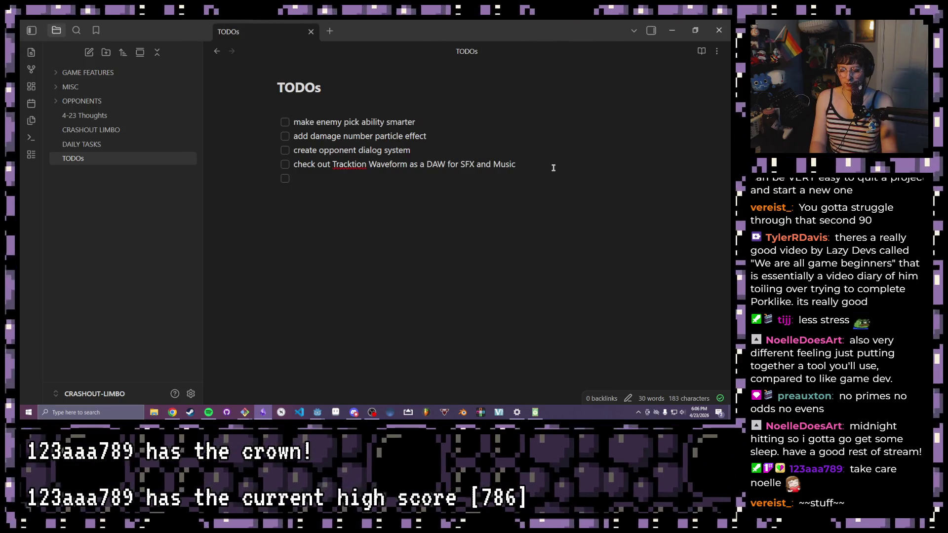
type("Ifplayer")
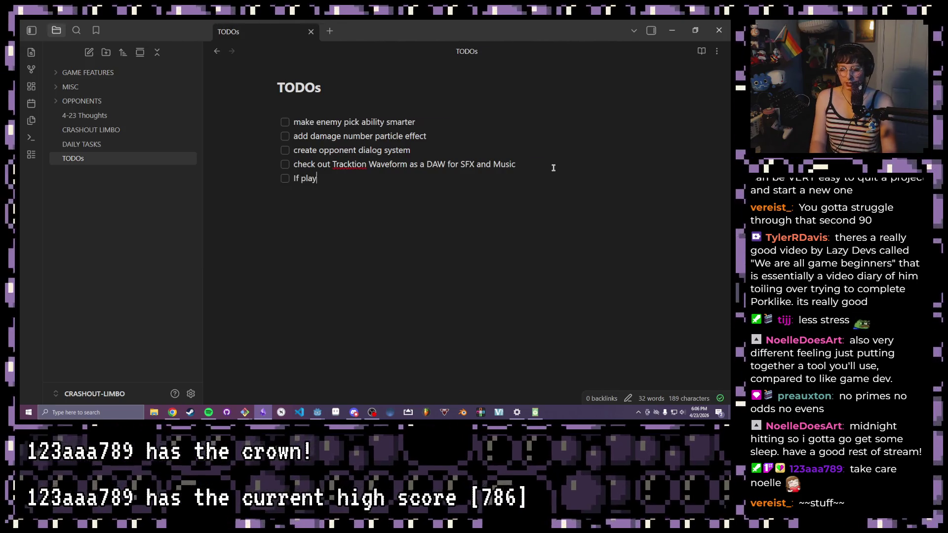
type("or op")
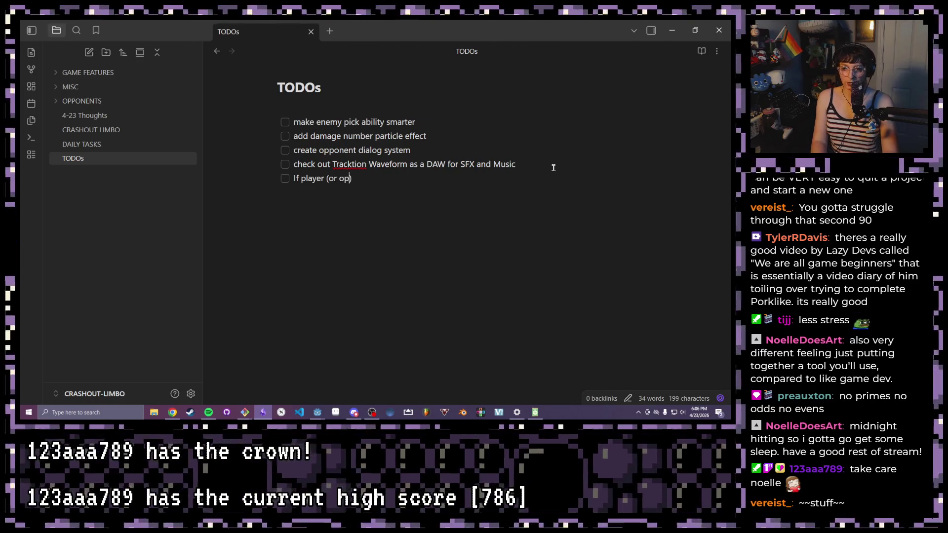
type("onent")
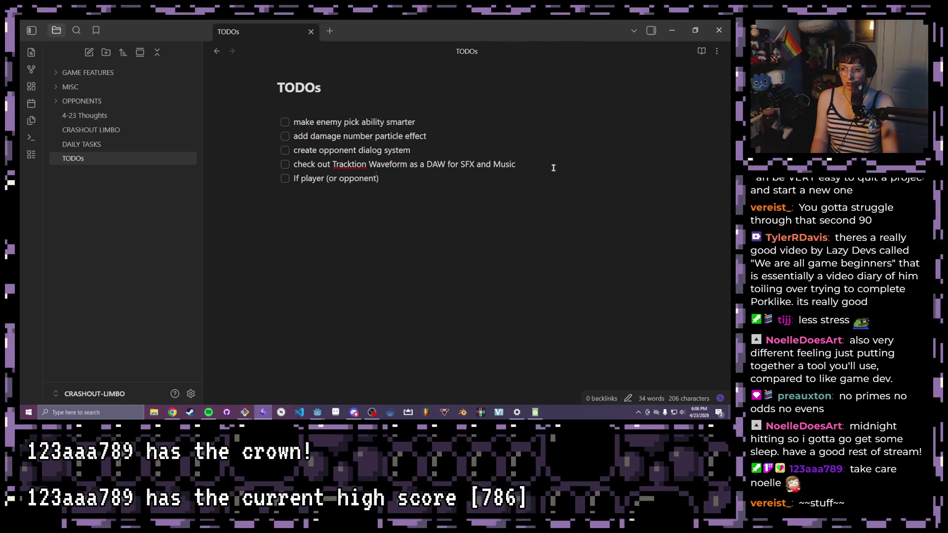
type("presumably")
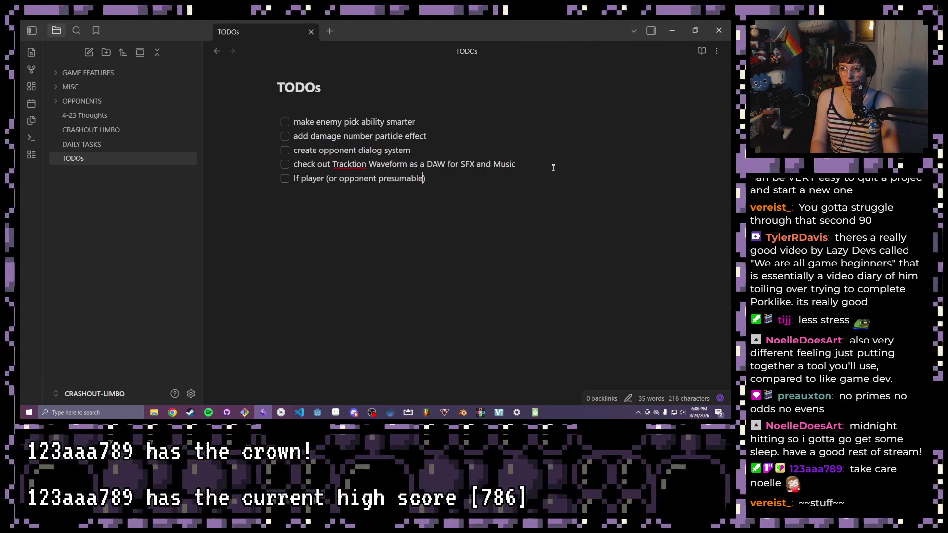
key("BackSpace")
type("y")
key("Right")
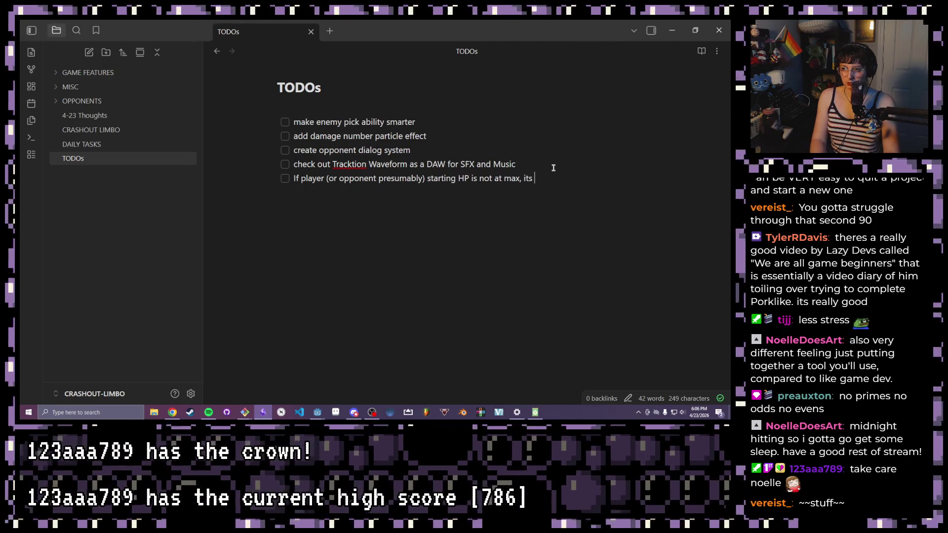
type("not updating to reflect actual current H")
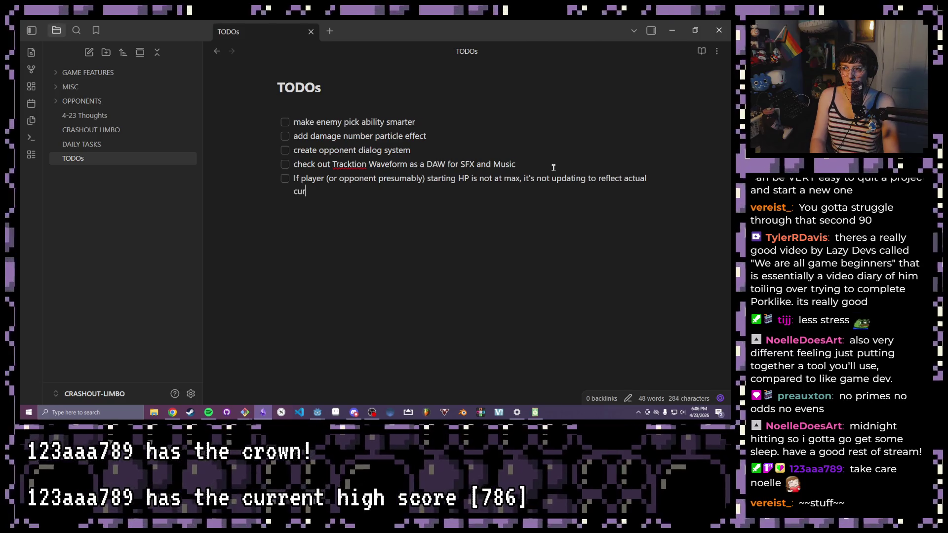
type("P")
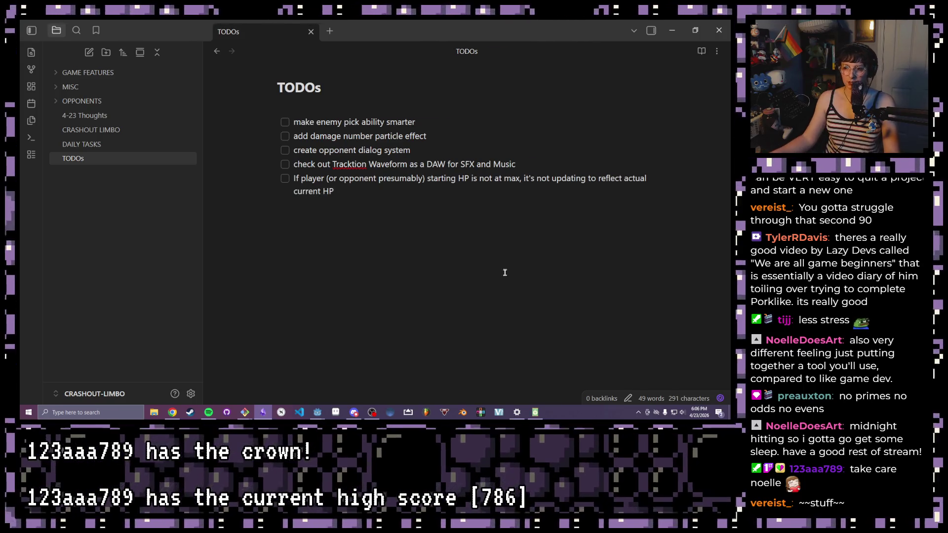
left_click(278, 379)
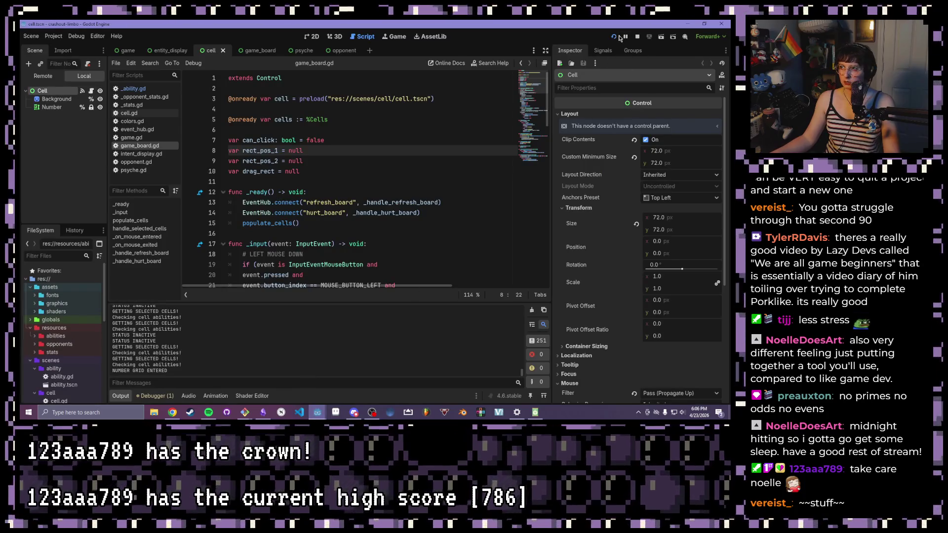
key("F5")
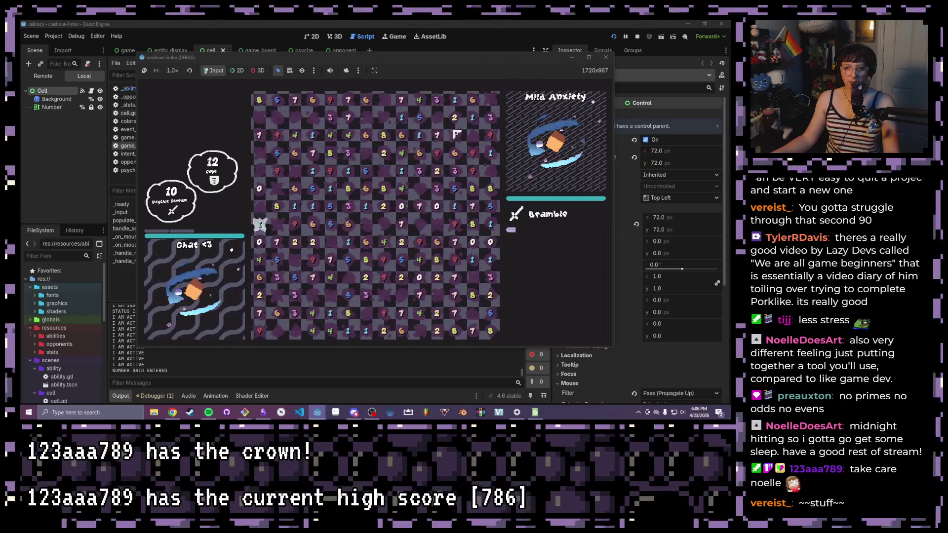
key("F11")
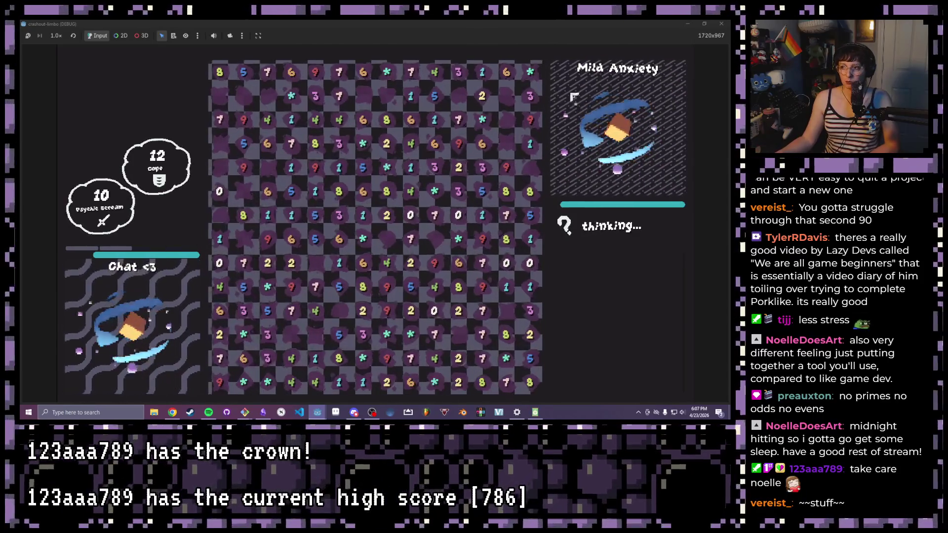
left_click(723, 24)
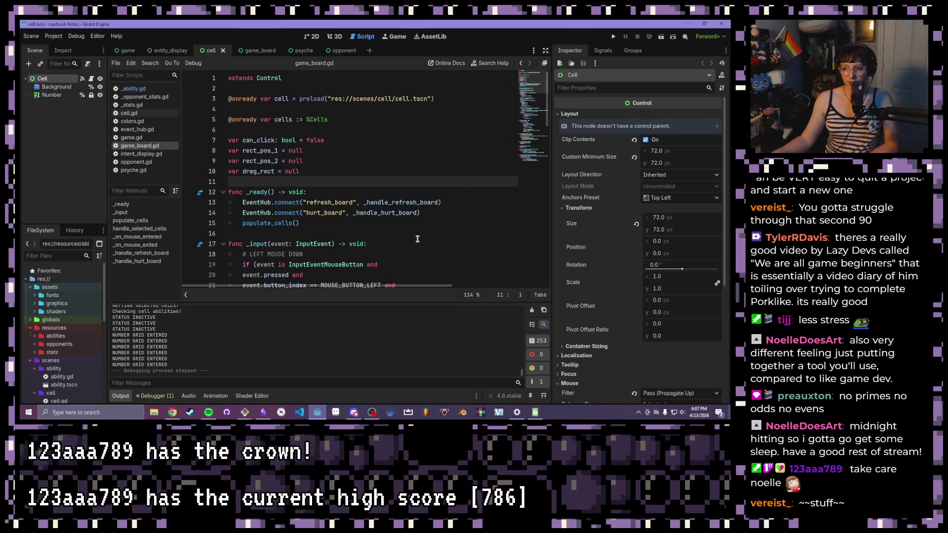
scroll(444, 207, "down", 4)
scroll(418, 237, "down", 5)
scroll(417, 238, "down", 8)
scroll(418, 237, "down", 5)
scroll(402, 243, "up", 15)
scroll(402, 243, "up", 8)
left_click(401, 234)
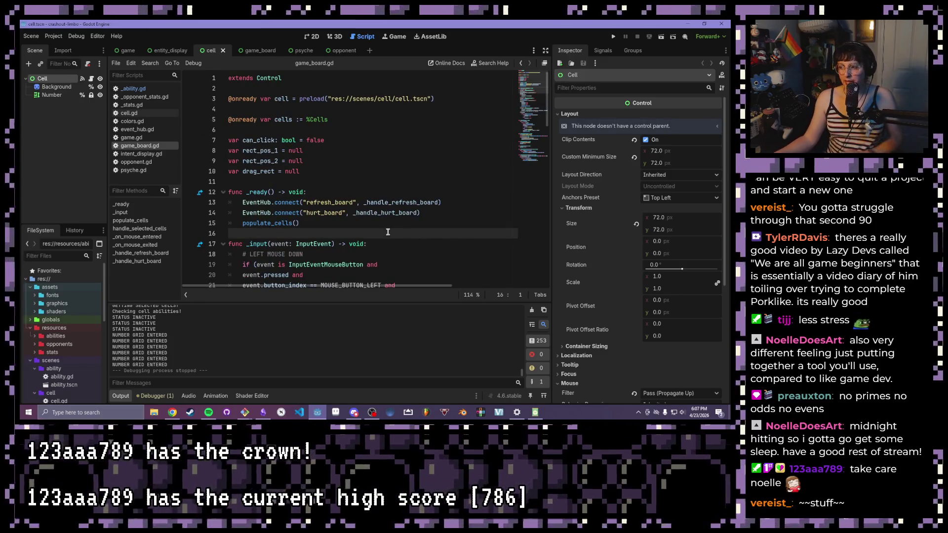
left_click(264, 413)
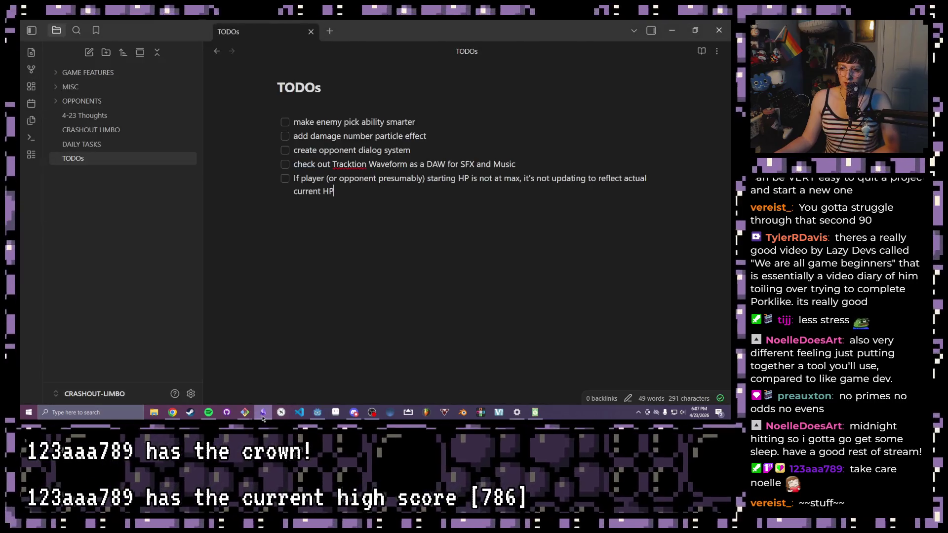
Open the 4-23 Thoughts note from the sidebar and collapse the MISC and OPPONENTS folders
left_click(81, 101)
left_click(71, 87)
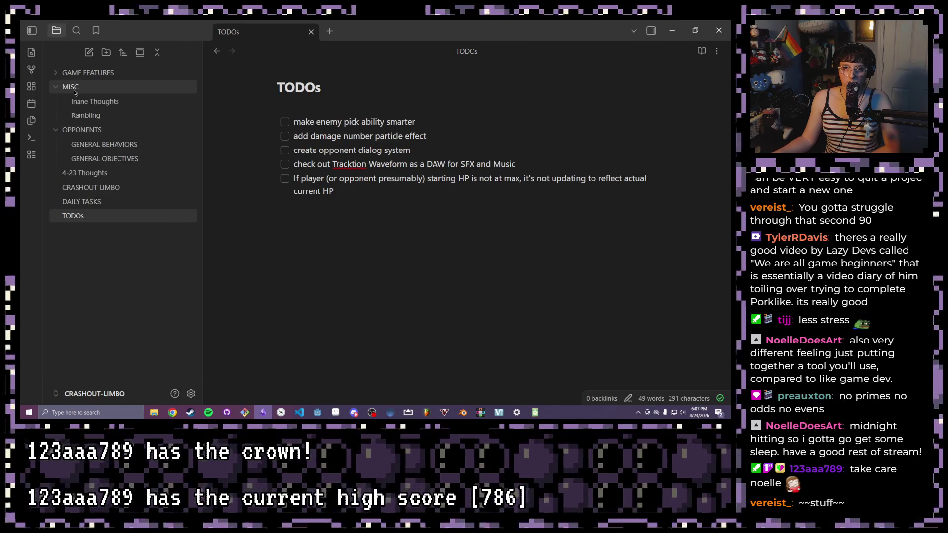
left_click(71, 87)
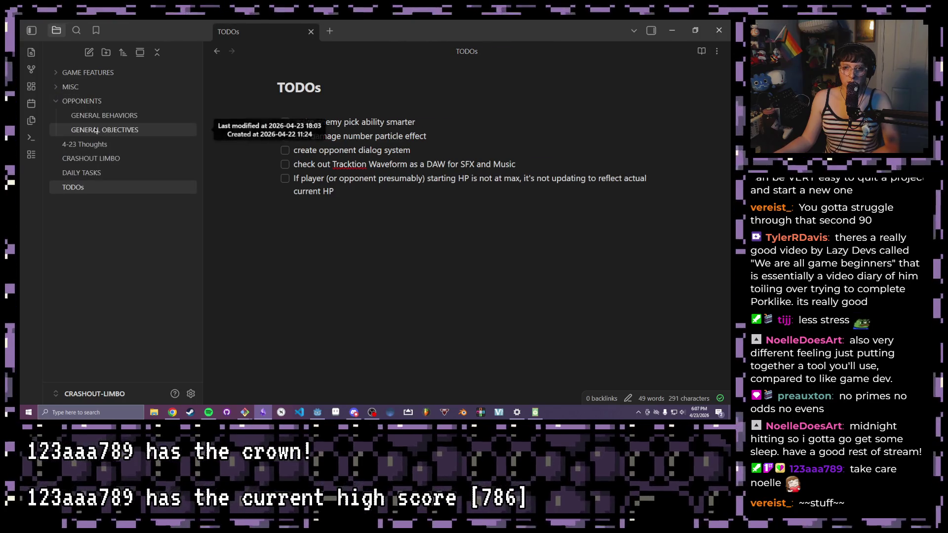
left_click(84, 143)
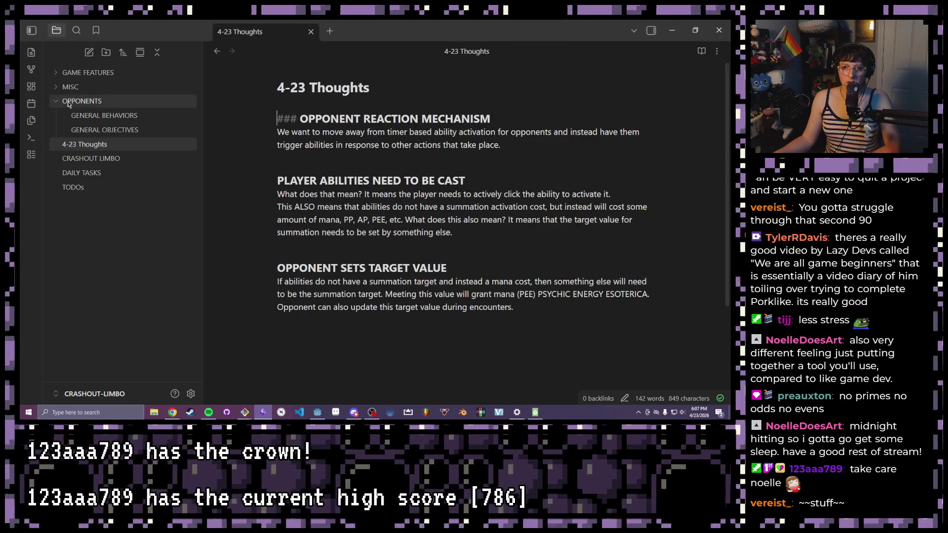
left_click(81, 101)
Review the PSYCHIC ENERGY ESOTERICA phrase in the note by highlighting it
left_click(489, 235)
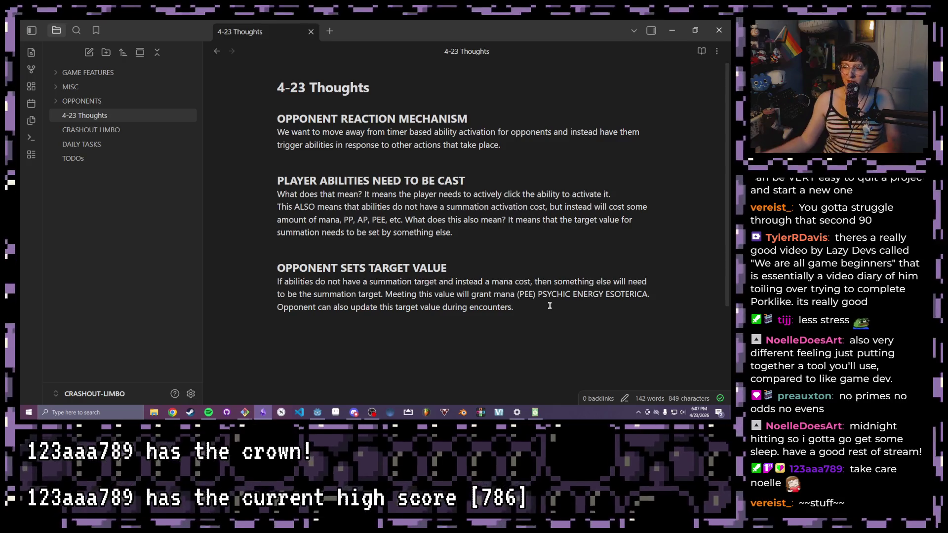
left_click_drag(539, 294, 649, 295)
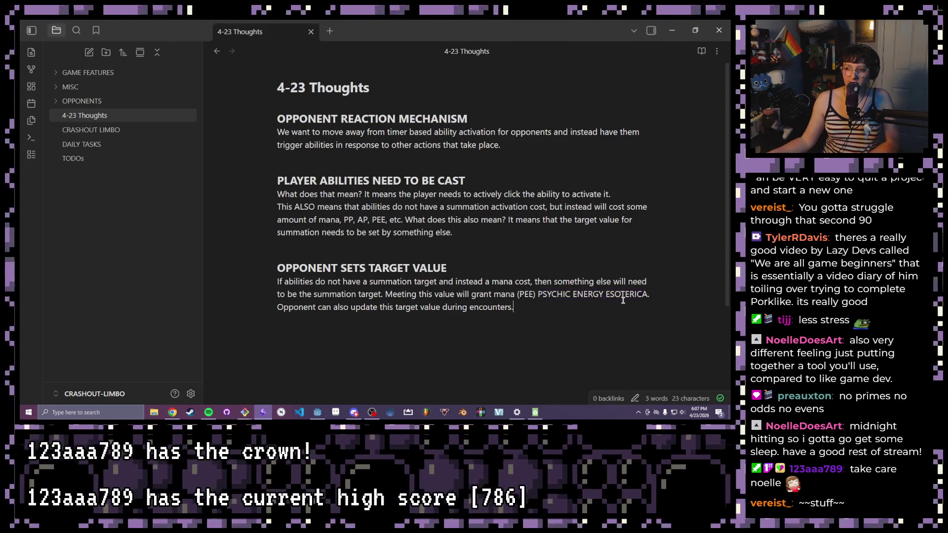
left_click(623, 299)
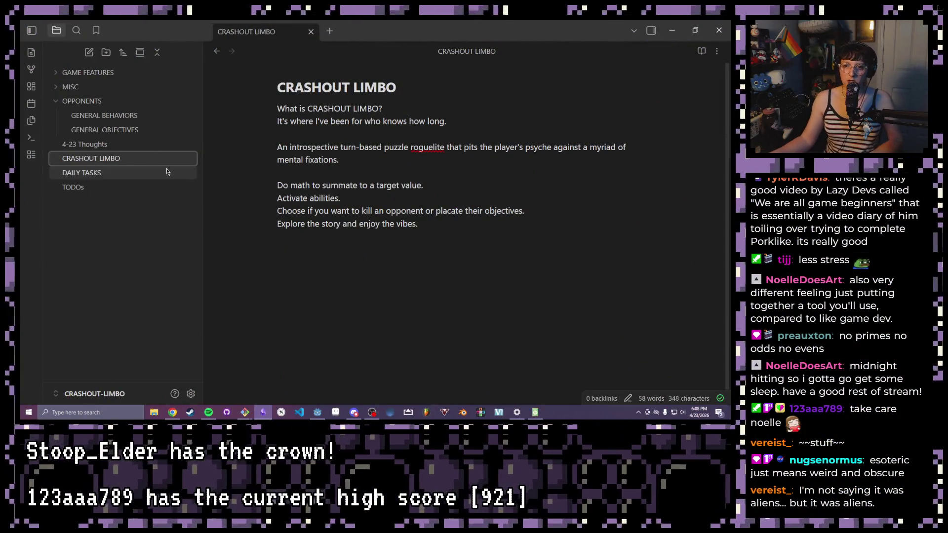
Open TODOs via DAILY TASKS and review the first items, including the particle effect wording
left_click(81, 173)
left_click(73, 186)
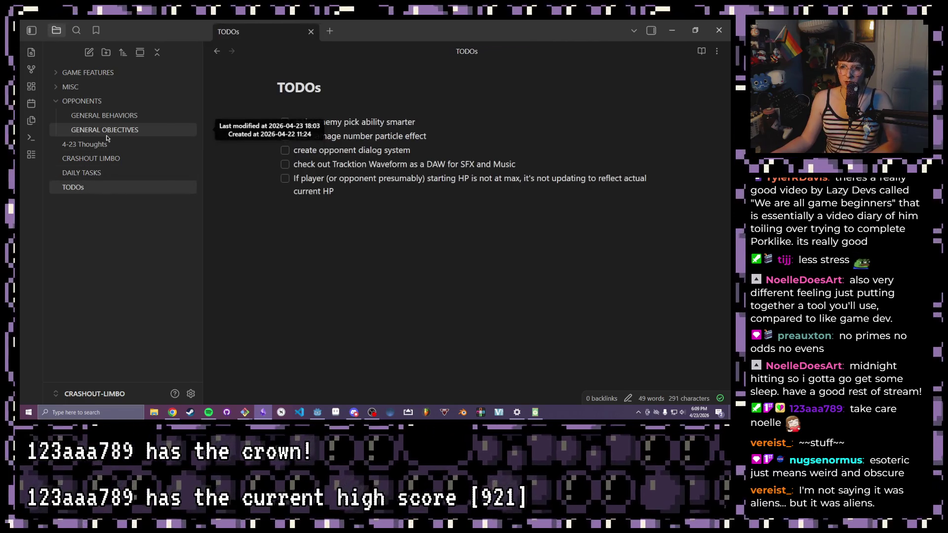
left_click(358, 191)
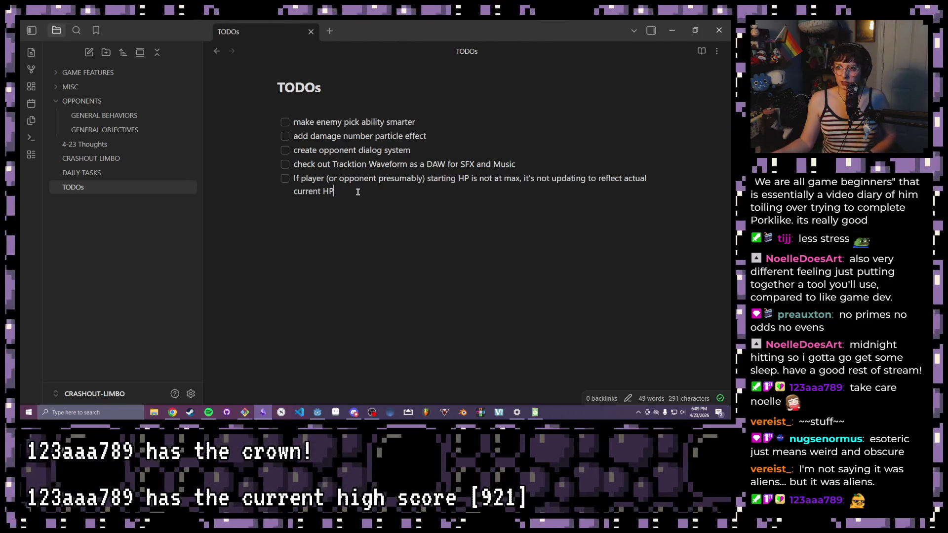
left_click_drag(421, 127, 294, 121)
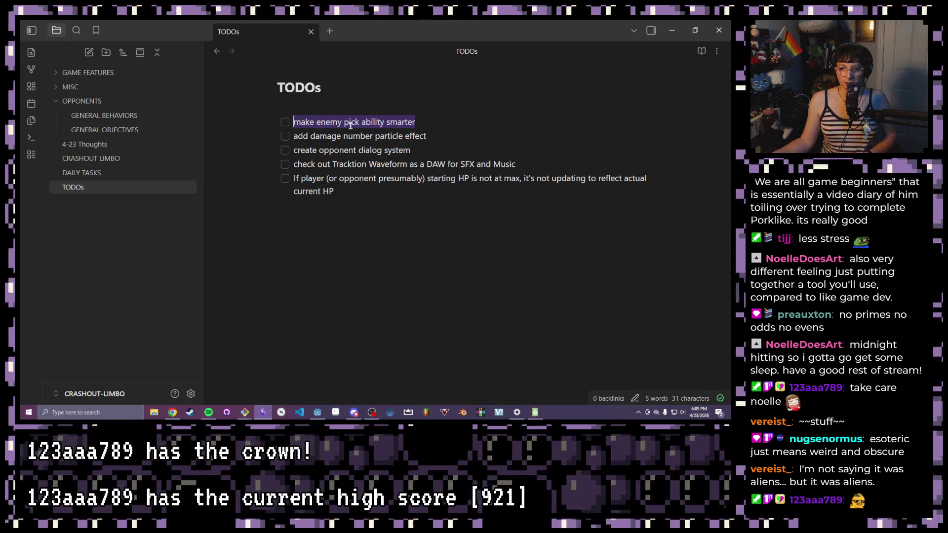
left_click_drag(426, 137, 283, 137)
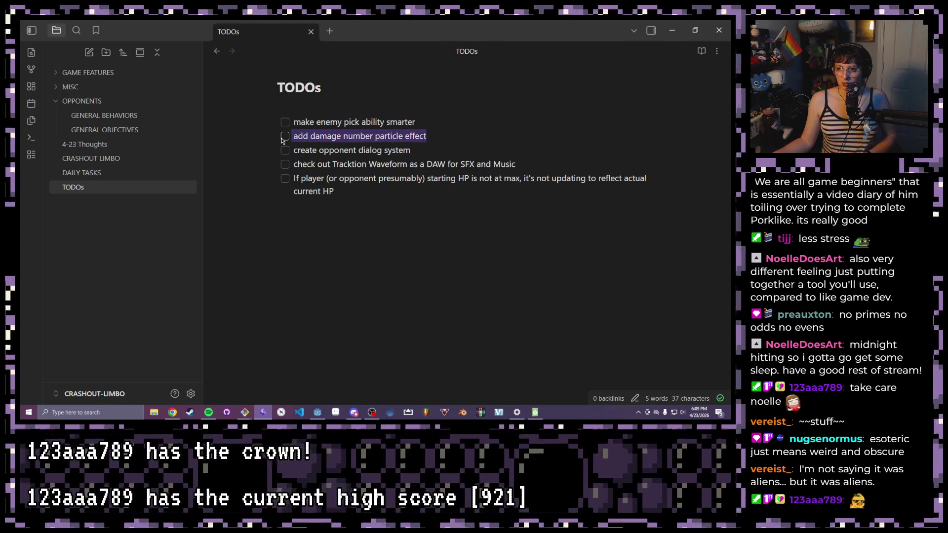
left_click_drag(411, 150, 294, 153)
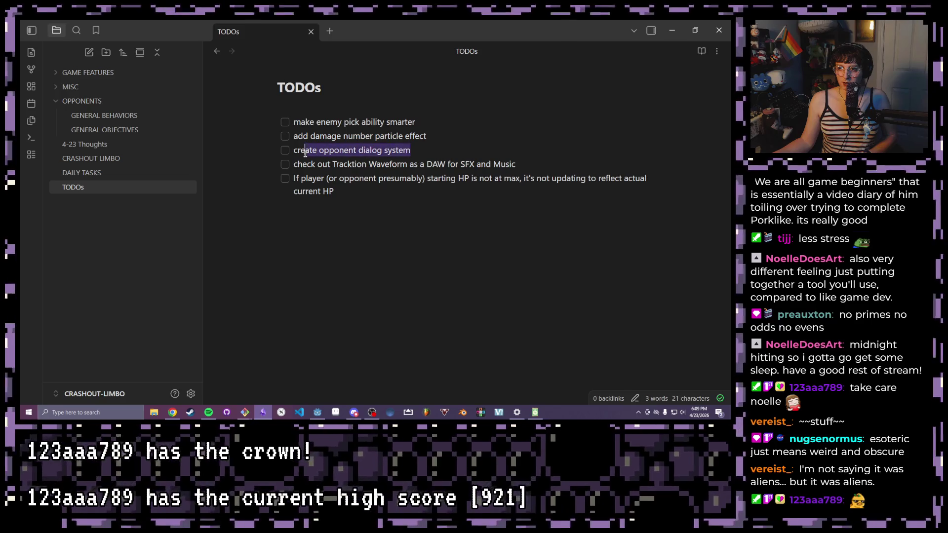
left_click_drag(375, 136, 426, 137)
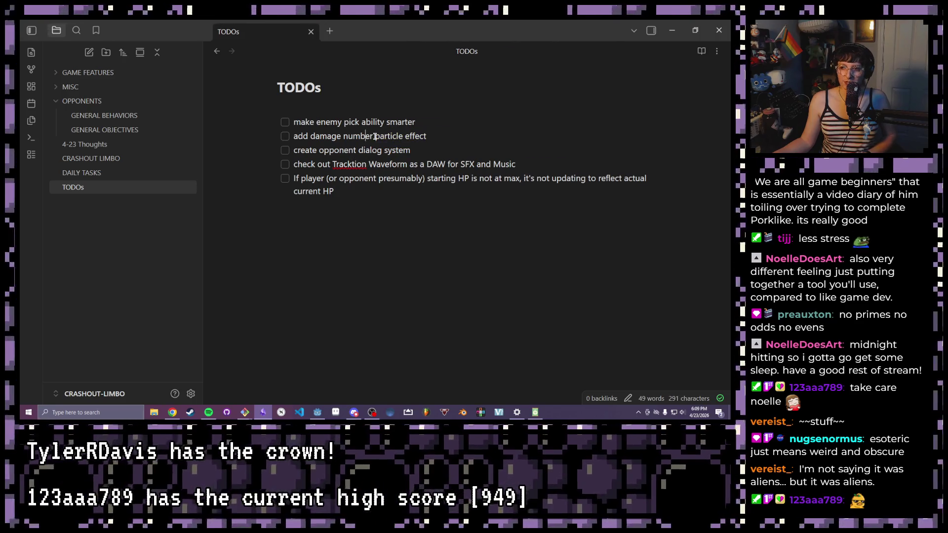
double_click(400, 136)
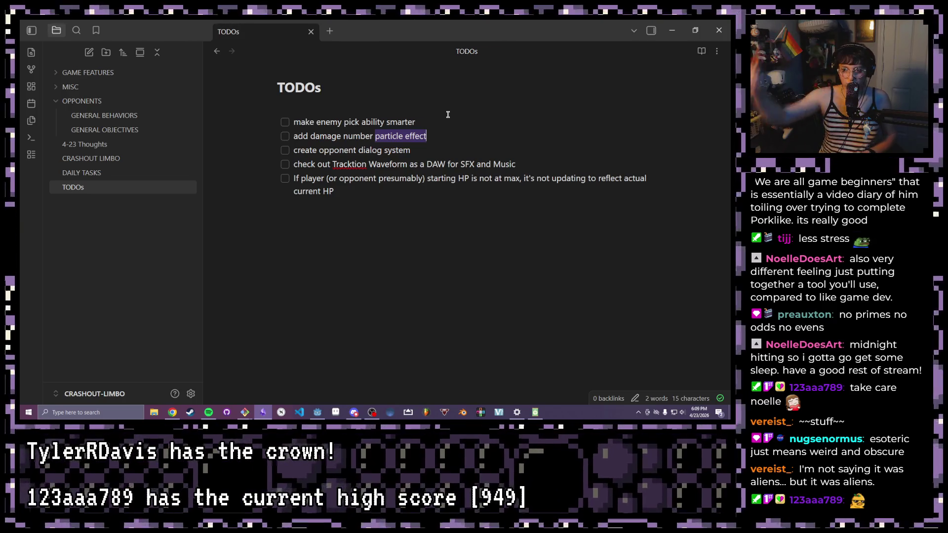
Review the damage number, opponent dialog and Tracktion Waveform items, then place the caret after current HP
left_click(440, 138)
left_click_drag(429, 138, 294, 135)
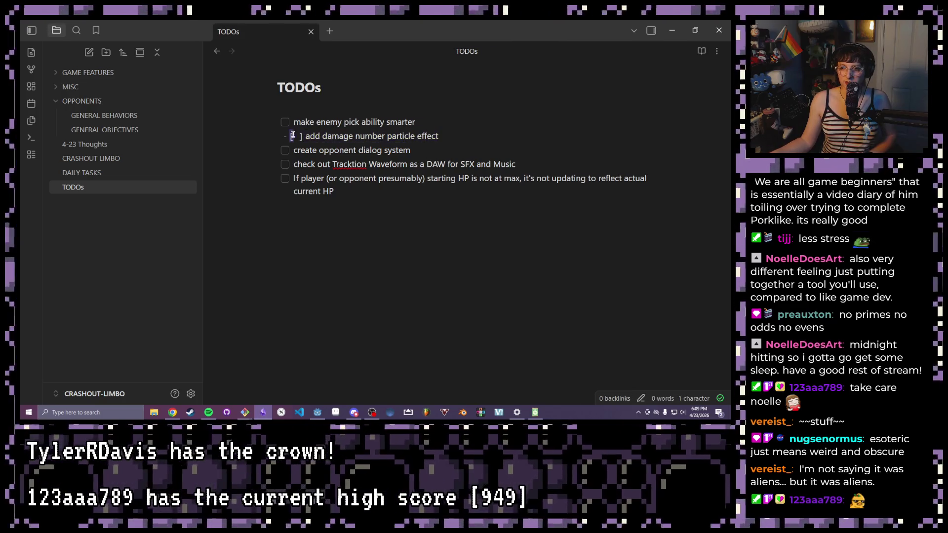
left_click(463, 136)
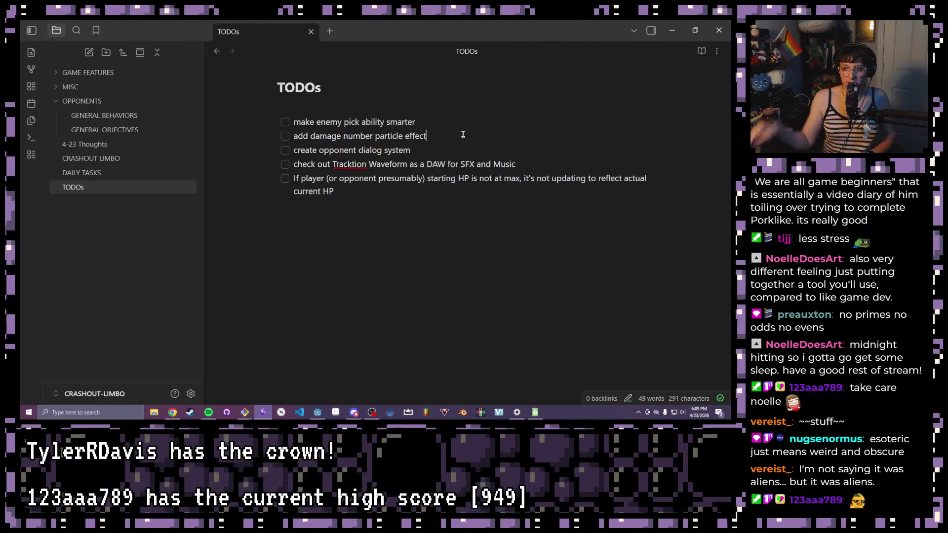
left_click_drag(427, 137, 299, 136)
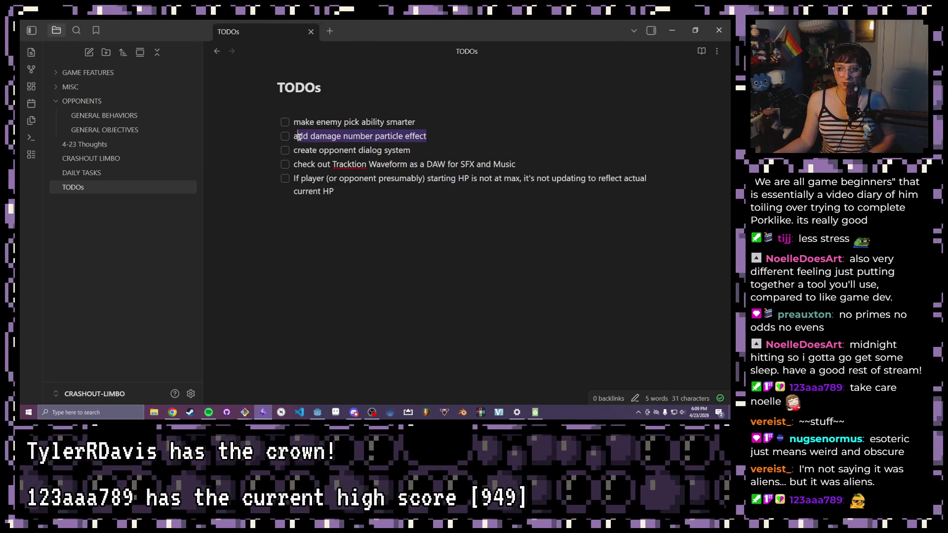
left_click(420, 158)
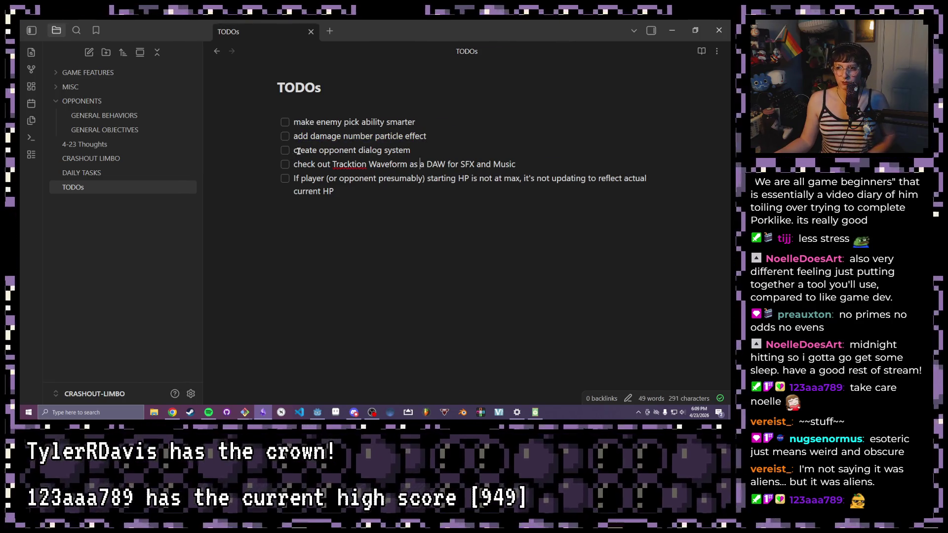
left_click_drag(294, 150, 411, 150)
left_click(420, 147)
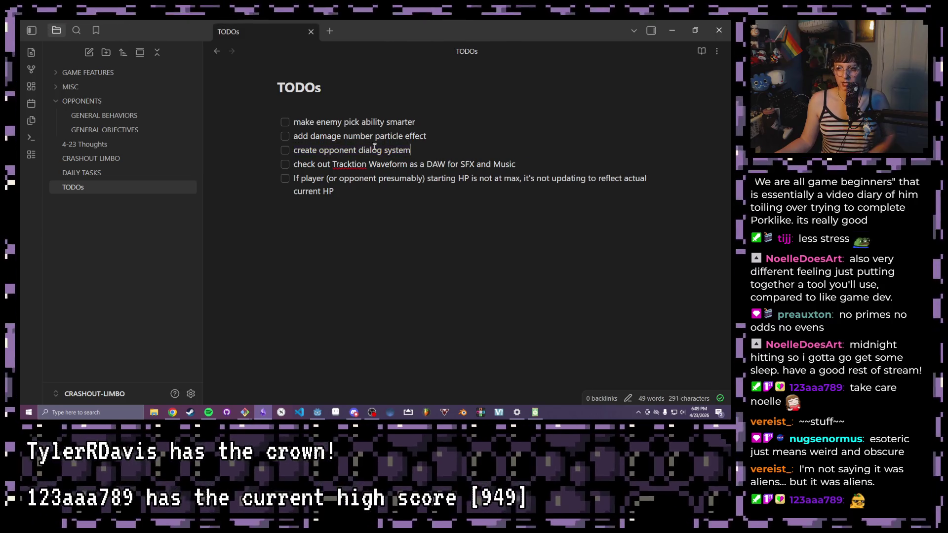
left_click_drag(294, 164, 516, 165)
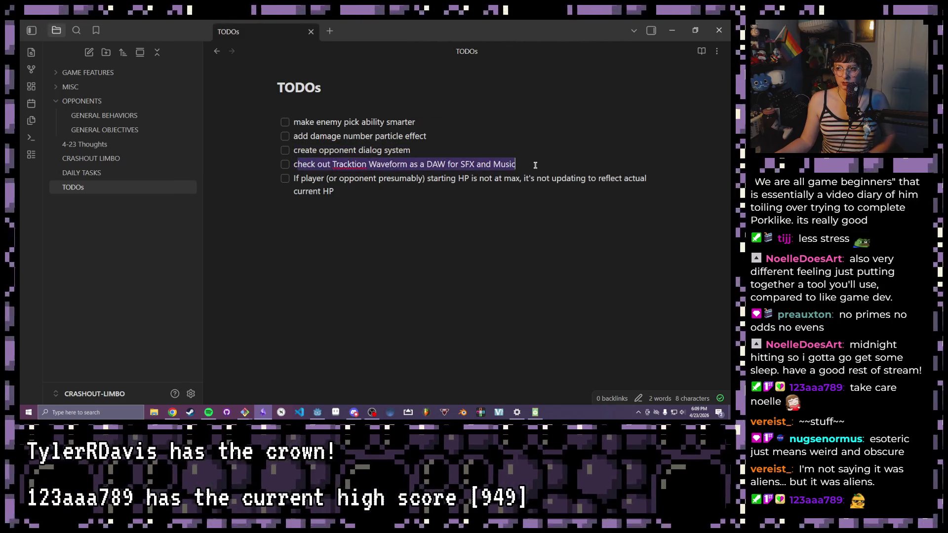
left_click(527, 156)
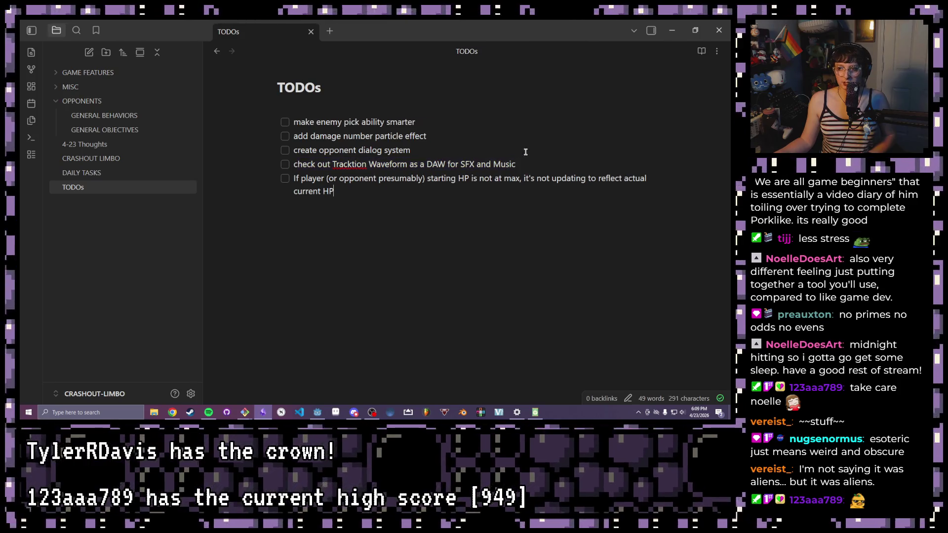
left_click_drag(517, 165, 369, 166)
left_click(400, 191)
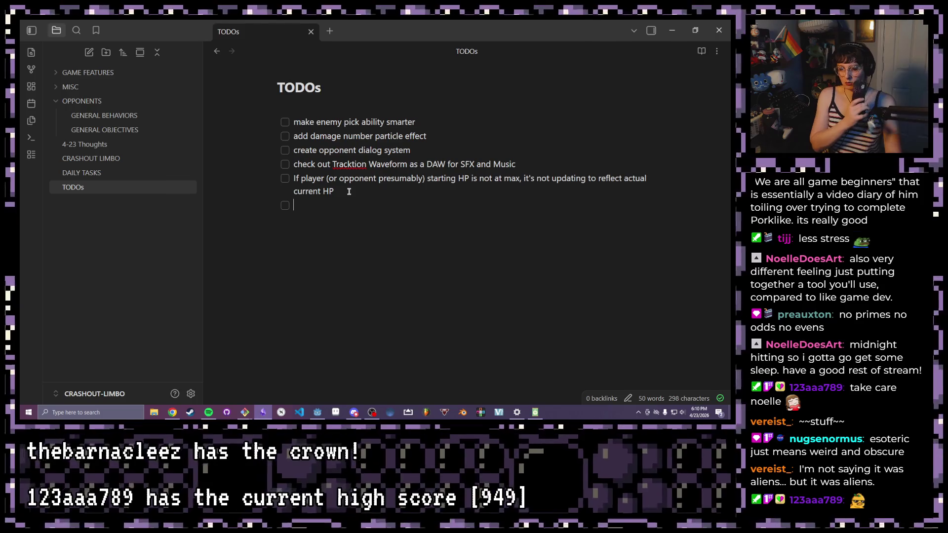
type("Retool how")
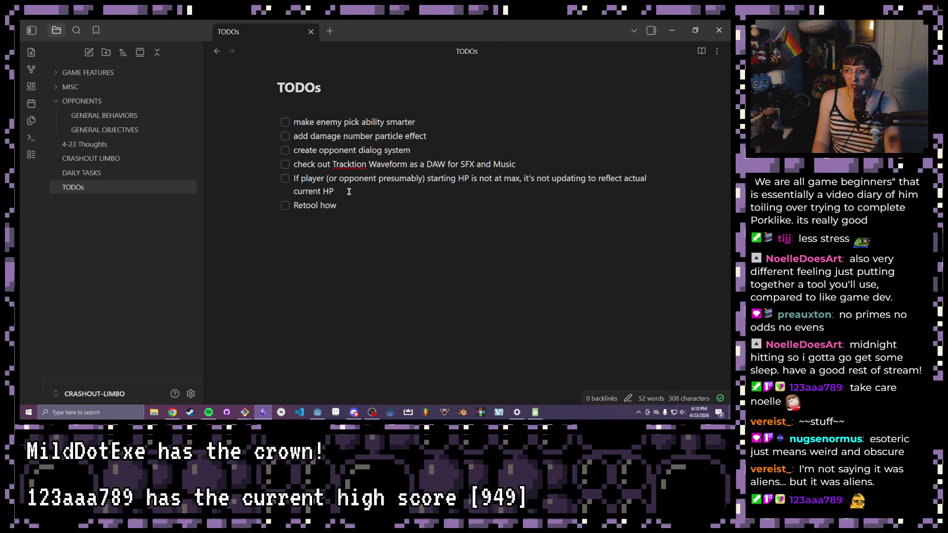
type(" opp")
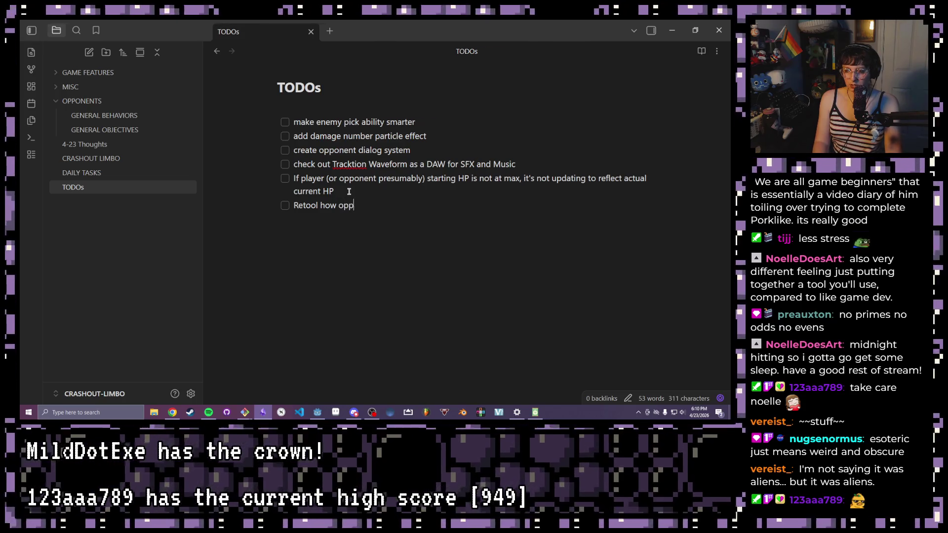
type("onent triggers a")
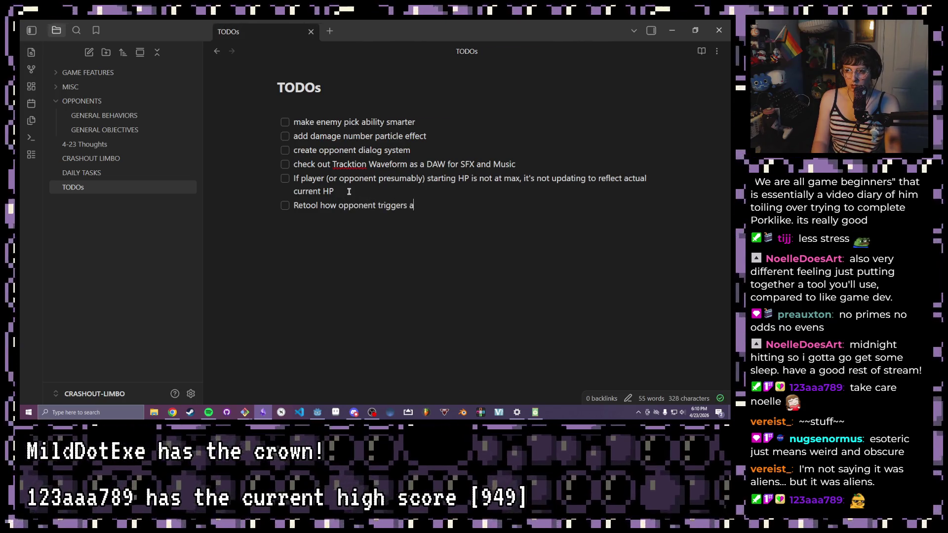
type("bilities (")
type("take away the ")
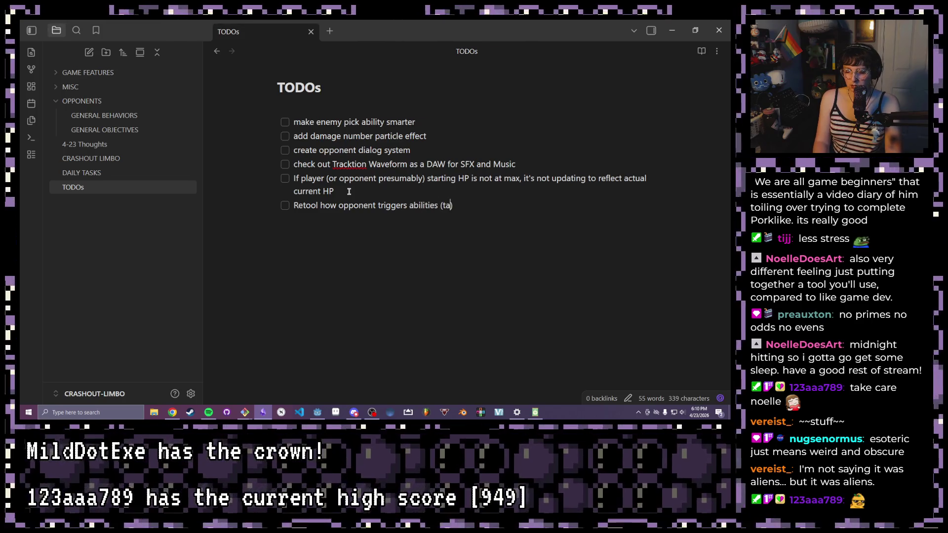
type("timer")
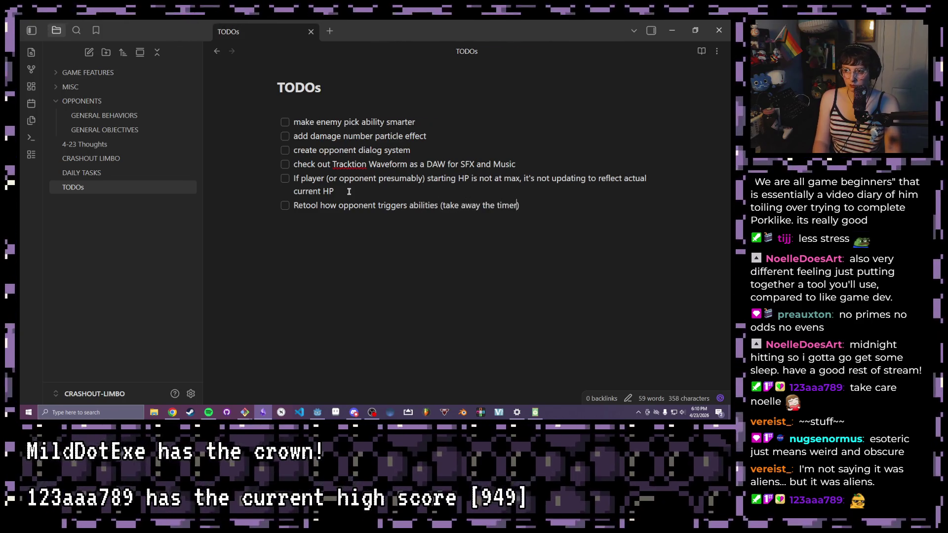
Finish the retool-opponent-ability-triggers (take away the timer) item and start another checkbox
key("Return")
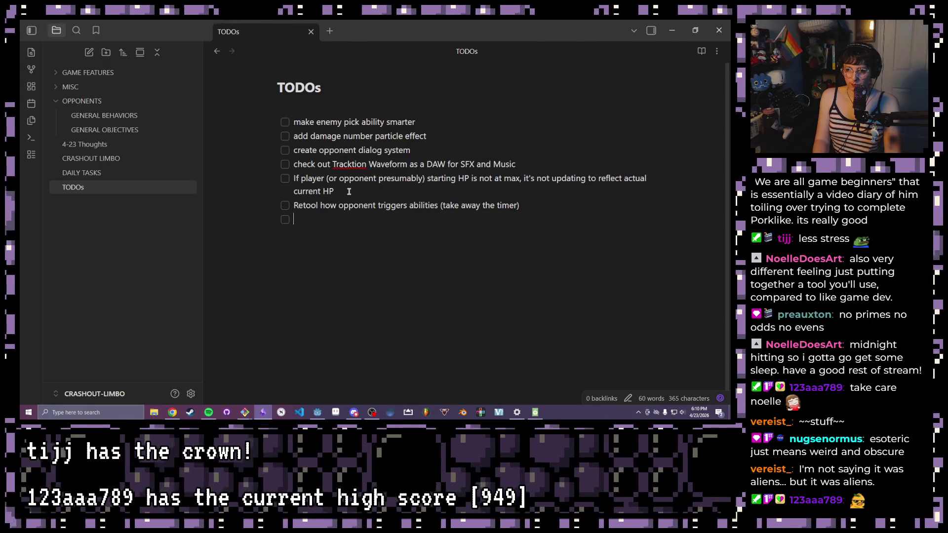
type("Change ability cost")
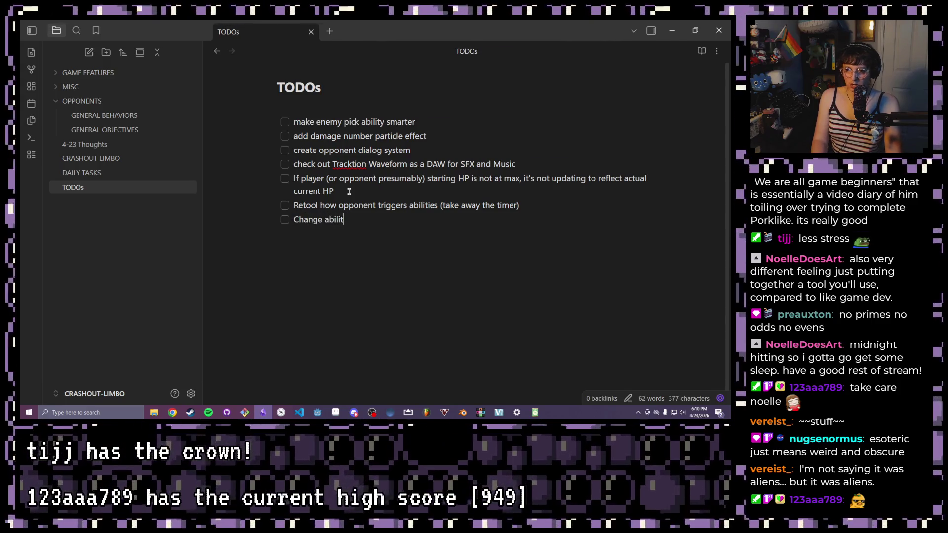
type(" t")
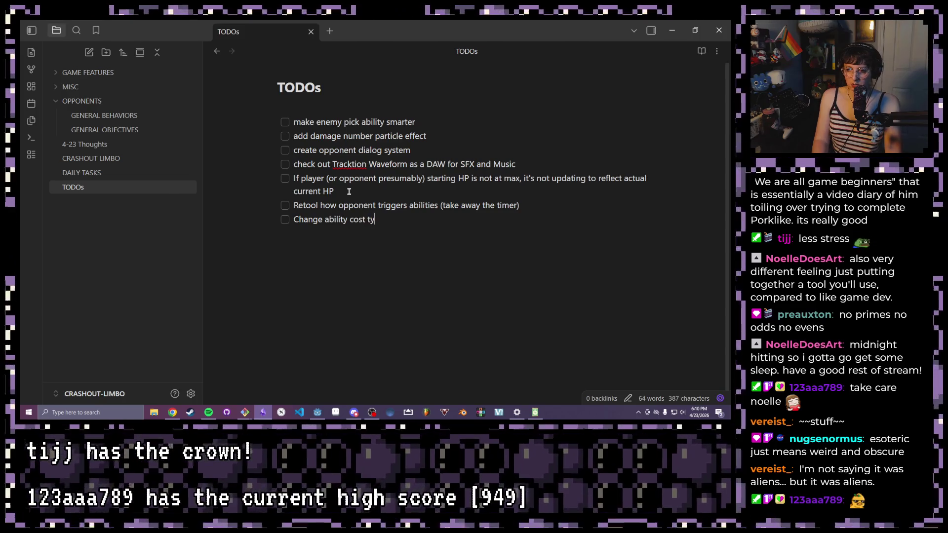
Finish the item so abilities cost PEE (PSYCHIC ENERGY ESOTERICA), fixing PSYYCHIC, and start a new checkbox
key("BackSpace")
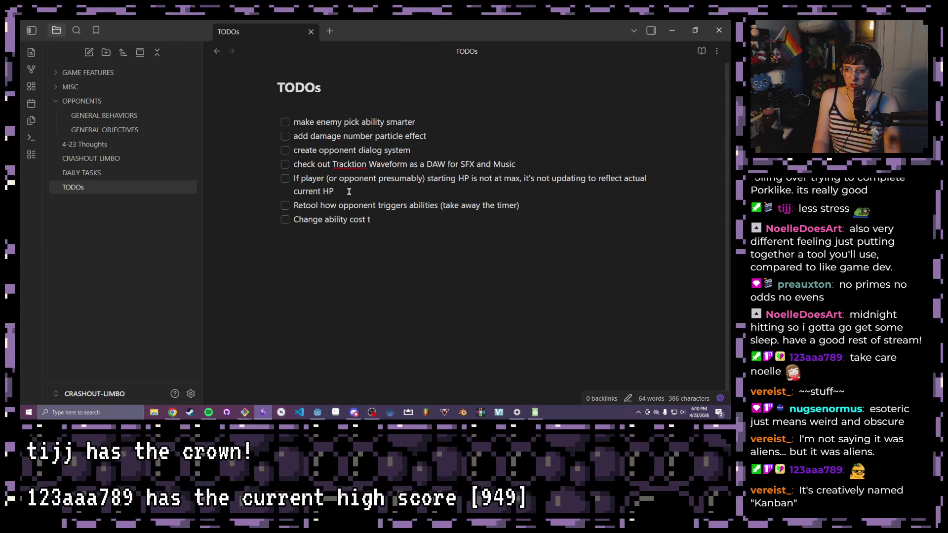
type("handling (")
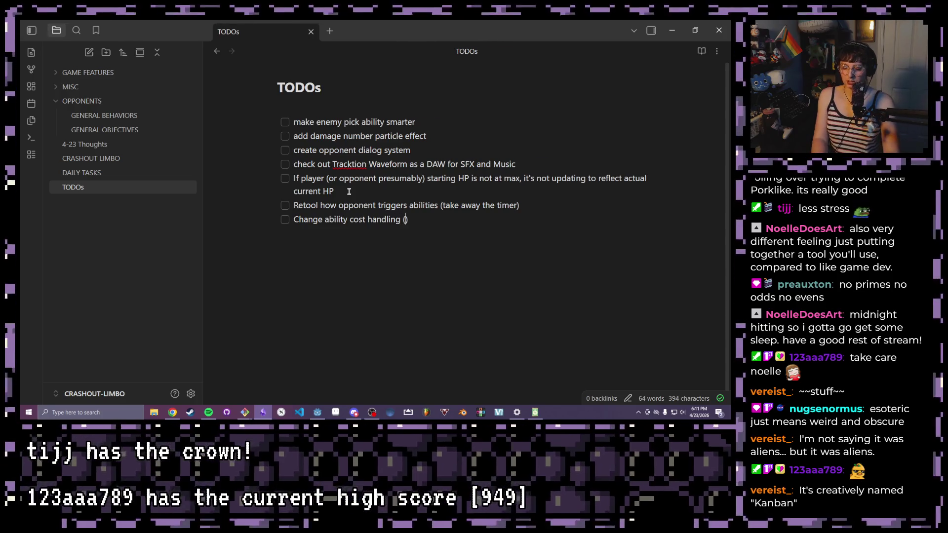
type("make abilities)")
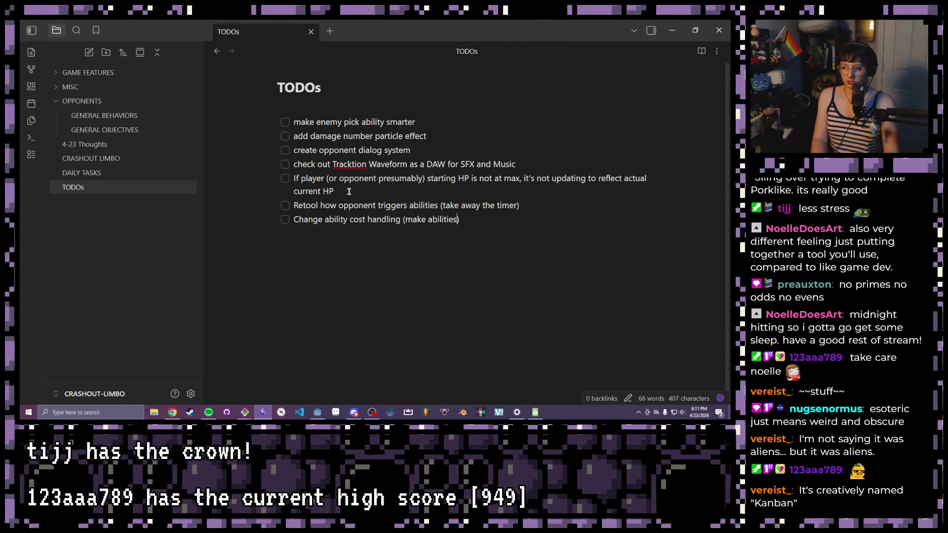
type(" cost PEE")
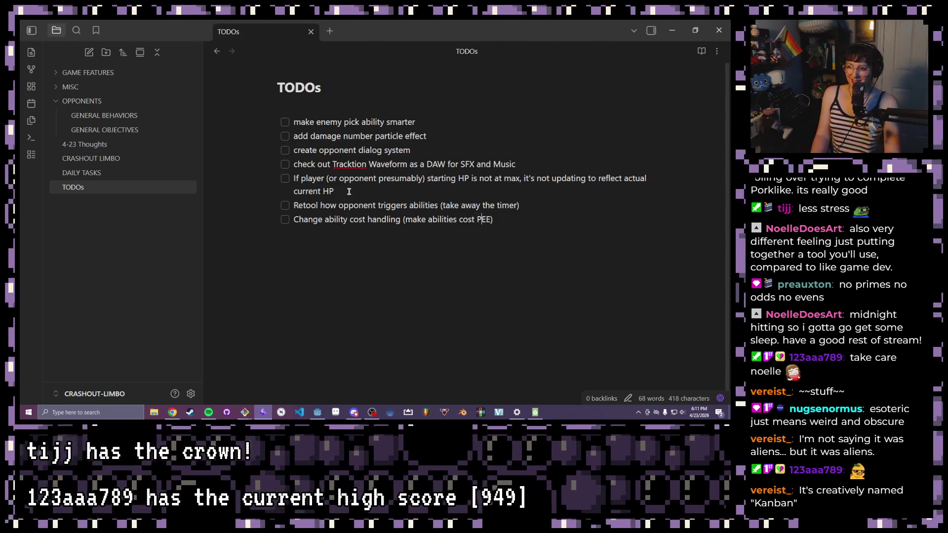
key("Left")
key("Left")
key("Right")
key("Right")
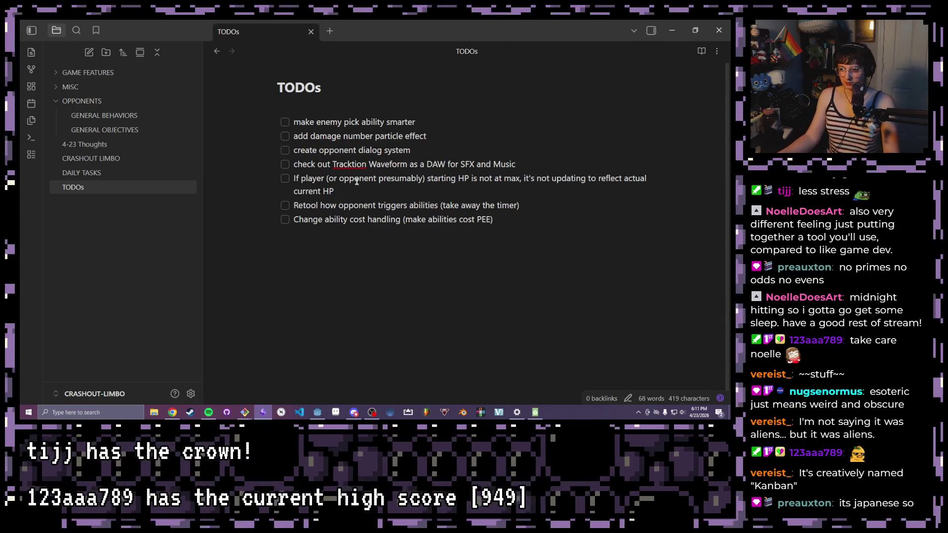
type("(PHS")
key("BackSpace")
key("BackSpace")
type("SY")
type("YCHIC ENER")
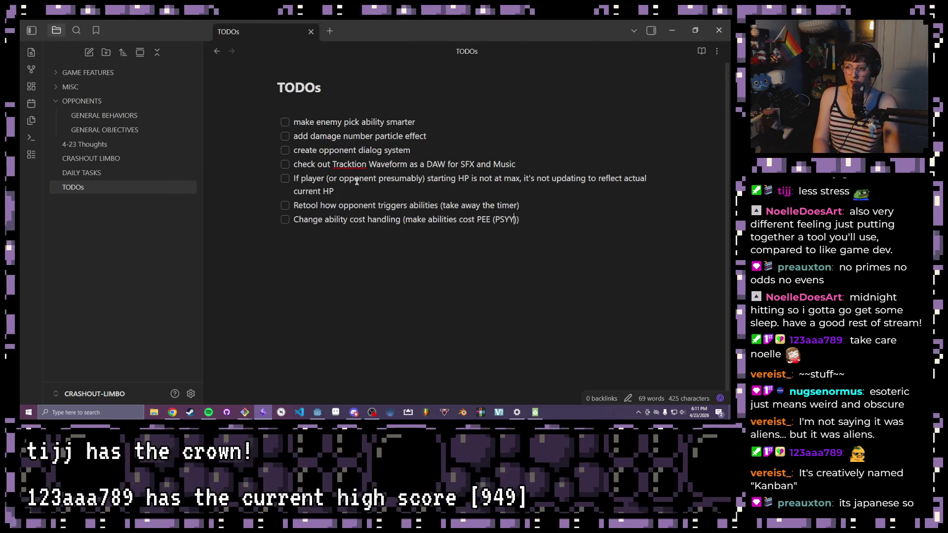
type("GY")
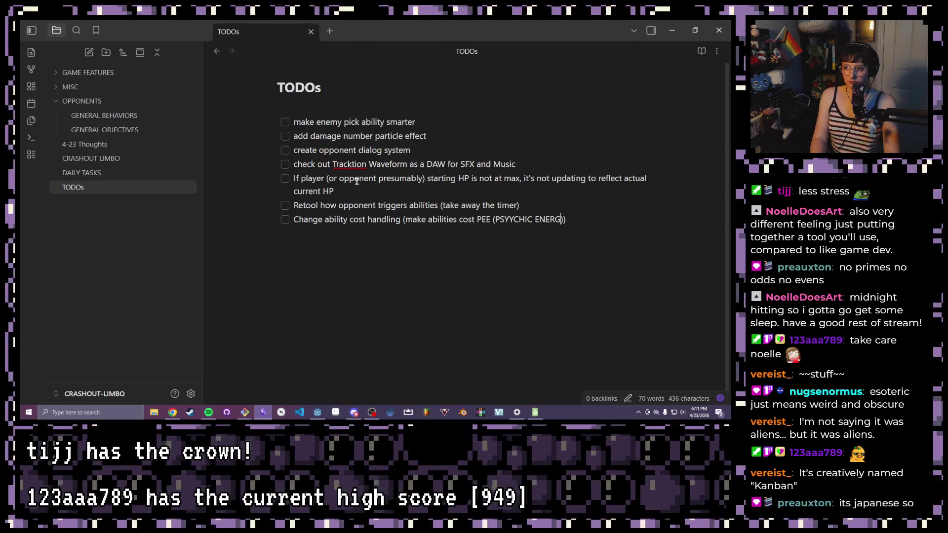
type(" ESOTERICA")
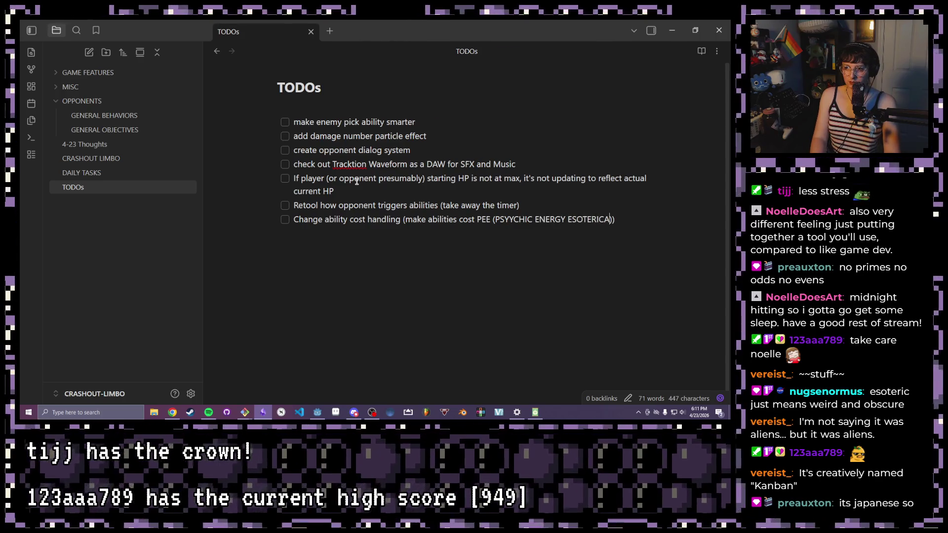
left_click(514, 220)
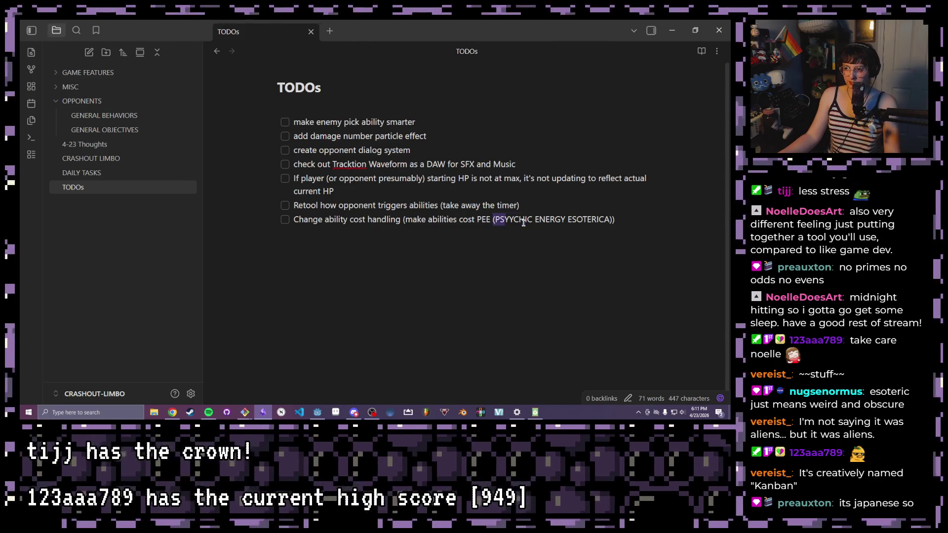
key("BackSpace")
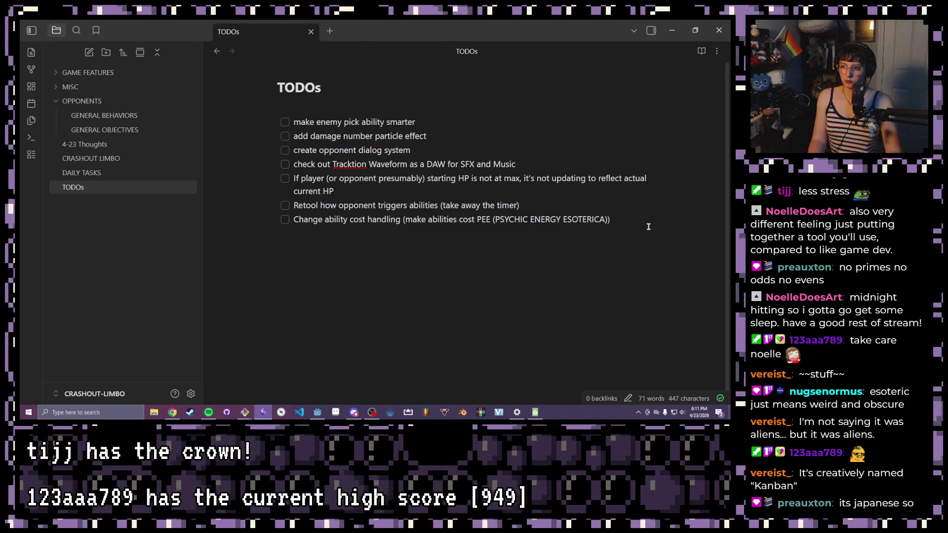
key("Return")
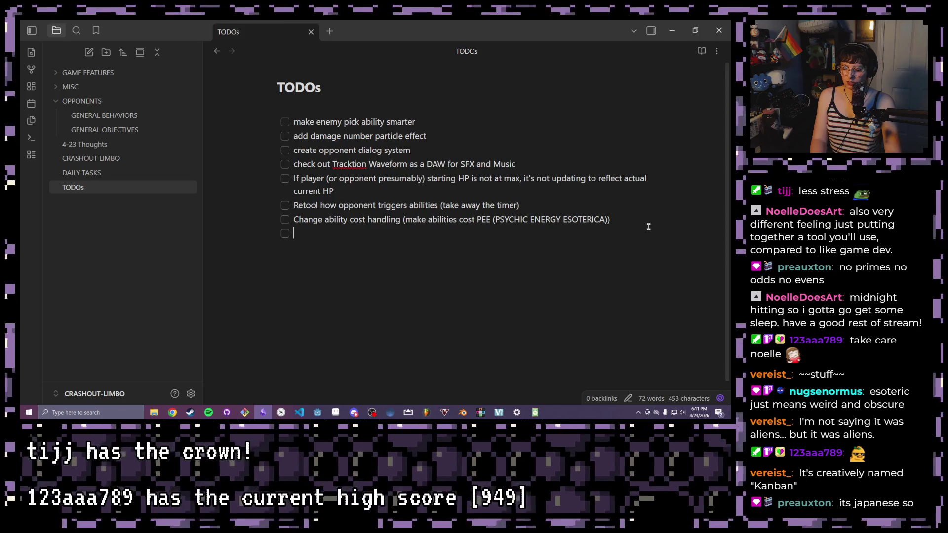
type("Change")
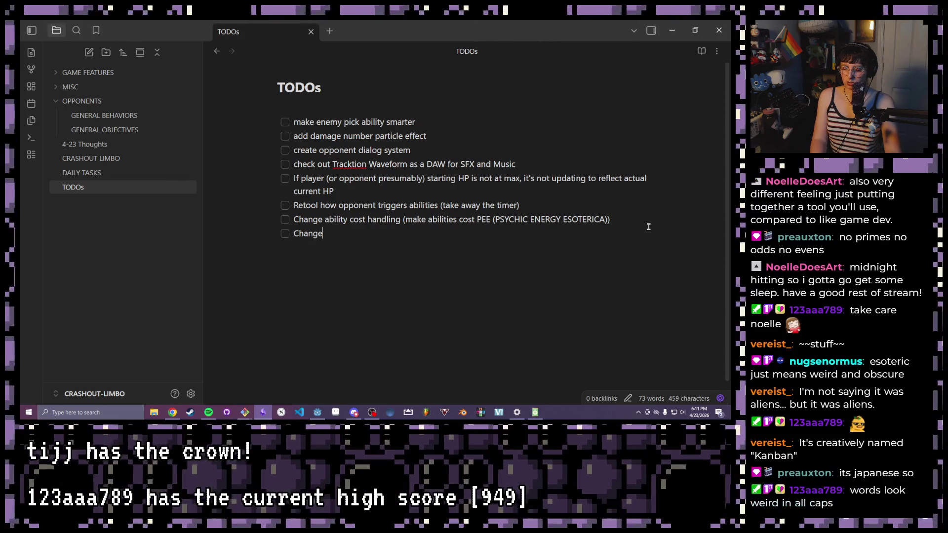
type(" su")
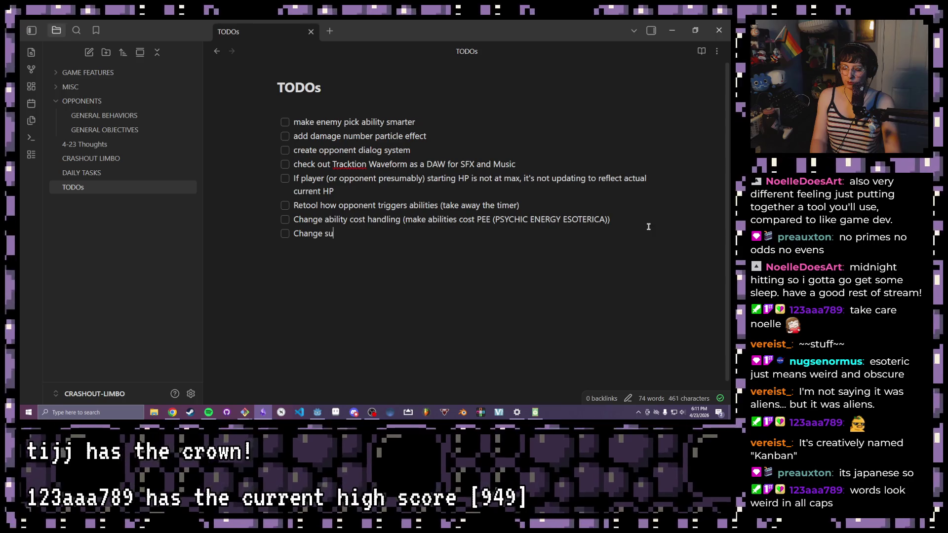
type("mmation reward")
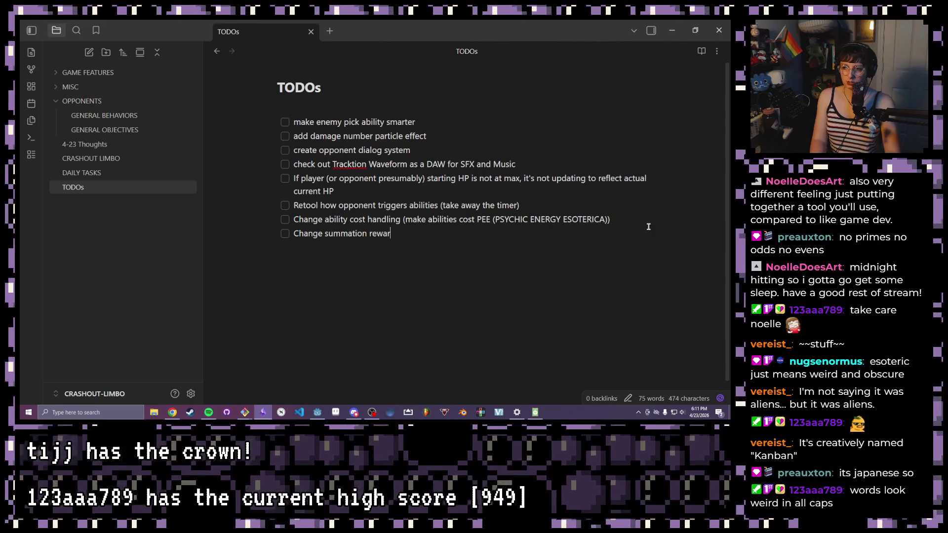
Write the item to change summation behavior to reward PEE instead of activating abilities outright, then start a new line
key("BackSpace")
key("BackSpace")
key("BackSpace")
type("behavior to")
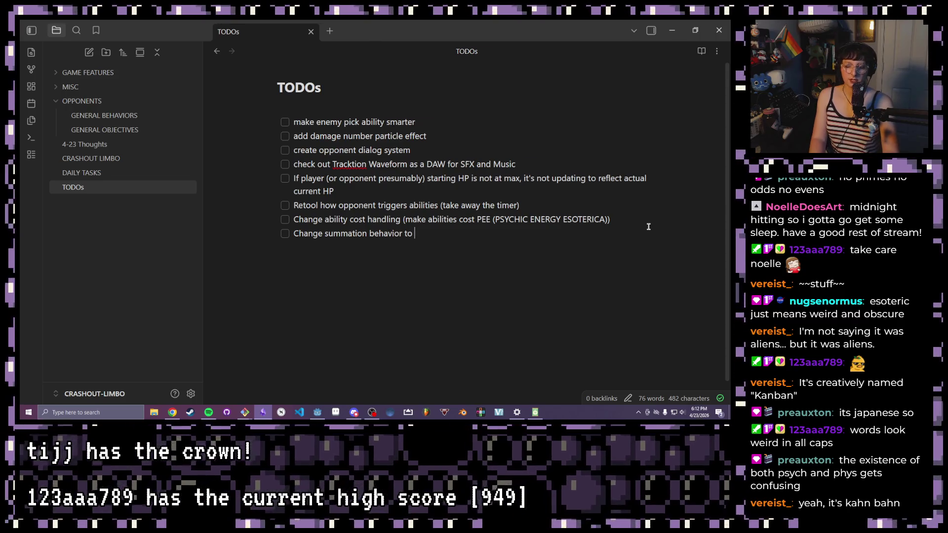
type("reward PEE")
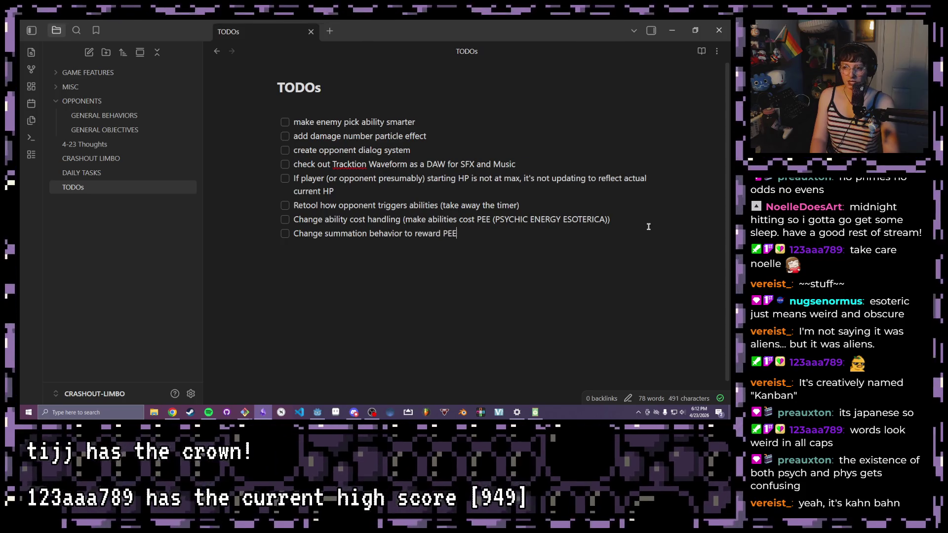
type("SYCHIC ENER")
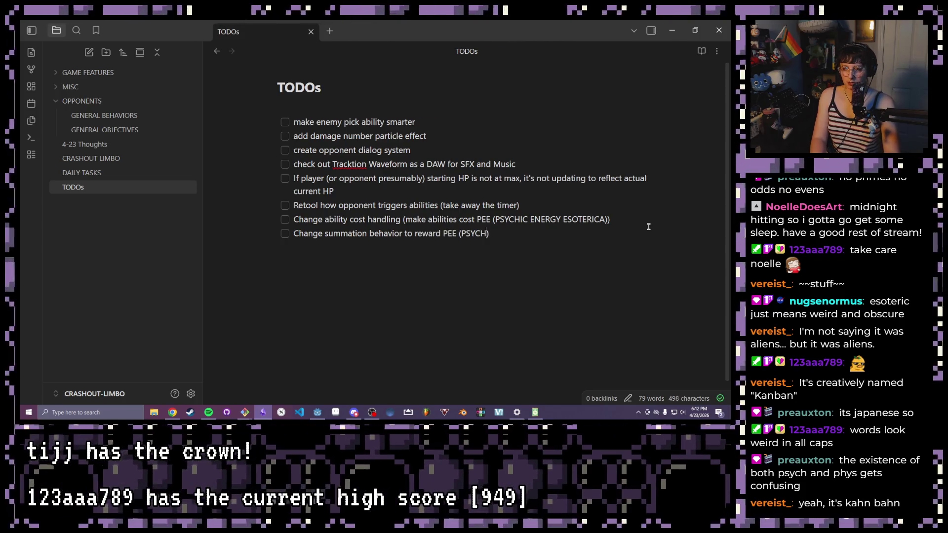
type(" ESOTERICA")
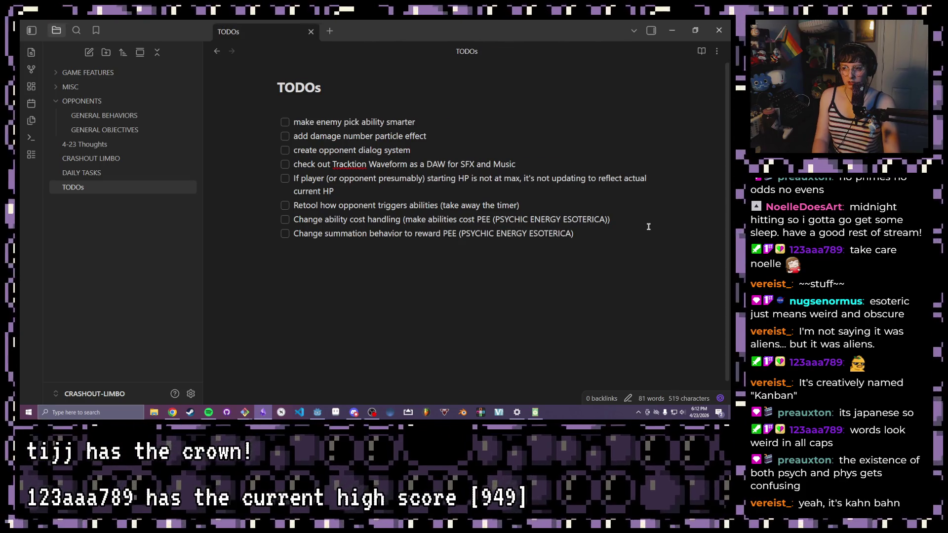
key("BackSpace")
key("BackSpace")
key("BackSpace")
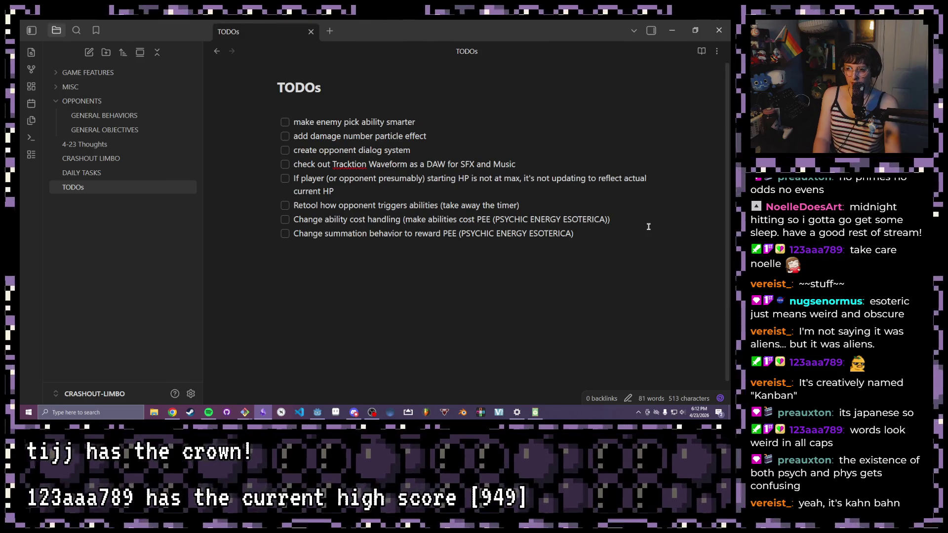
type(" instead of t")
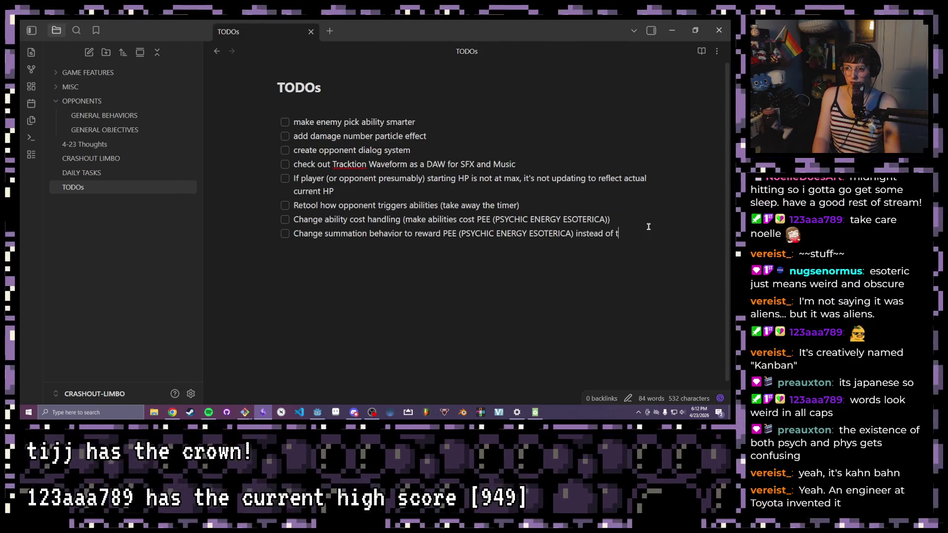
key("BackSpace")
type("acti")
type("vba")
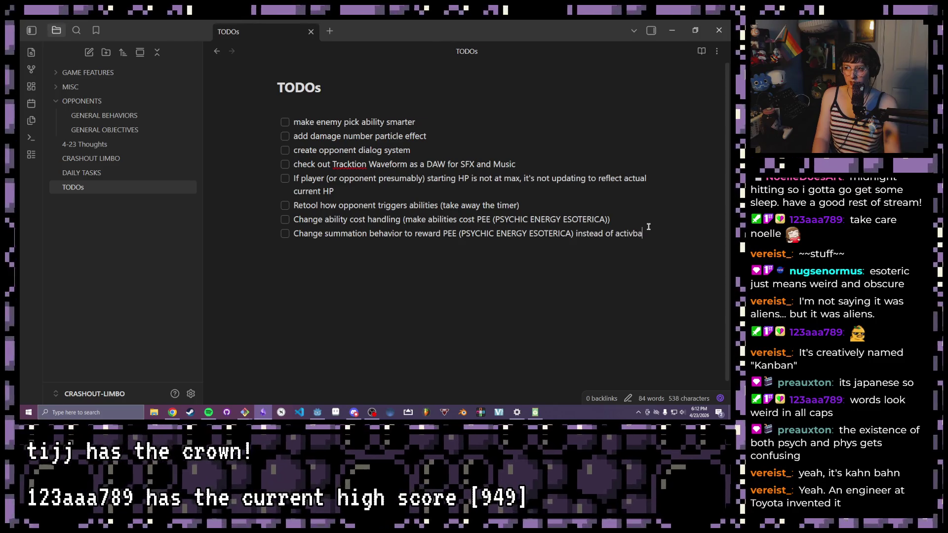
key("BackSpace")
key("BackSpace")
type("ating the ability outright.")
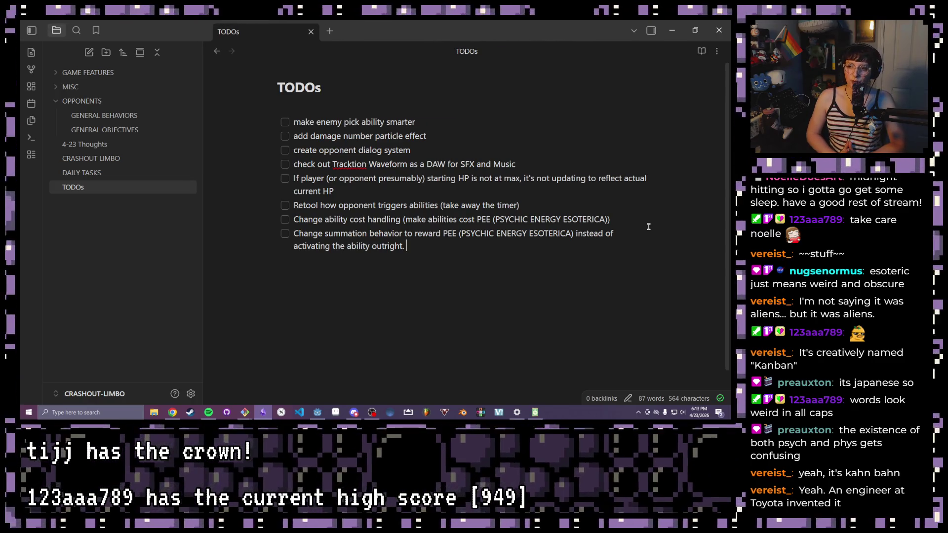
key("Return")
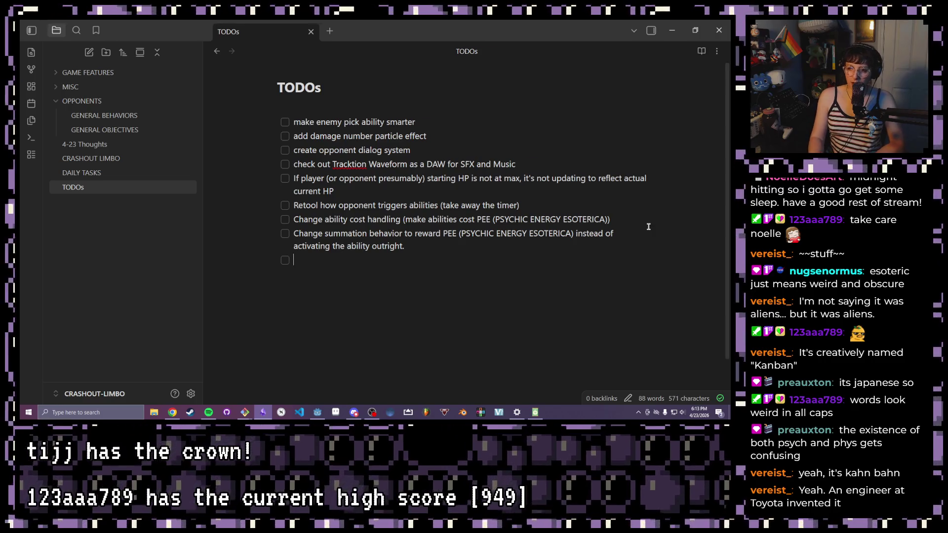
type("Intro")
Write the TODO 'Add button handling to ability displays', fixing typos, and start a new checkbox
key("BackSpace")
key("BackSpace")
key("BackSpace")
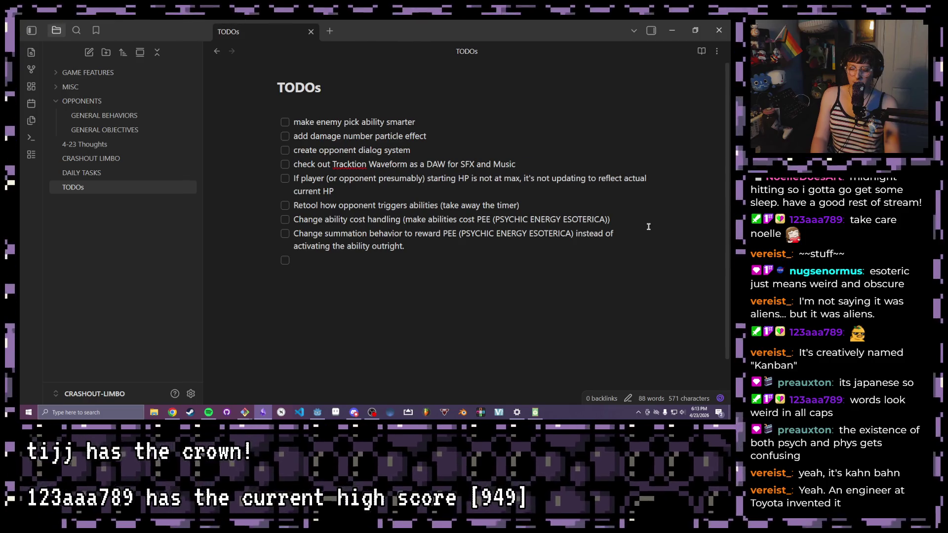
type("button ")
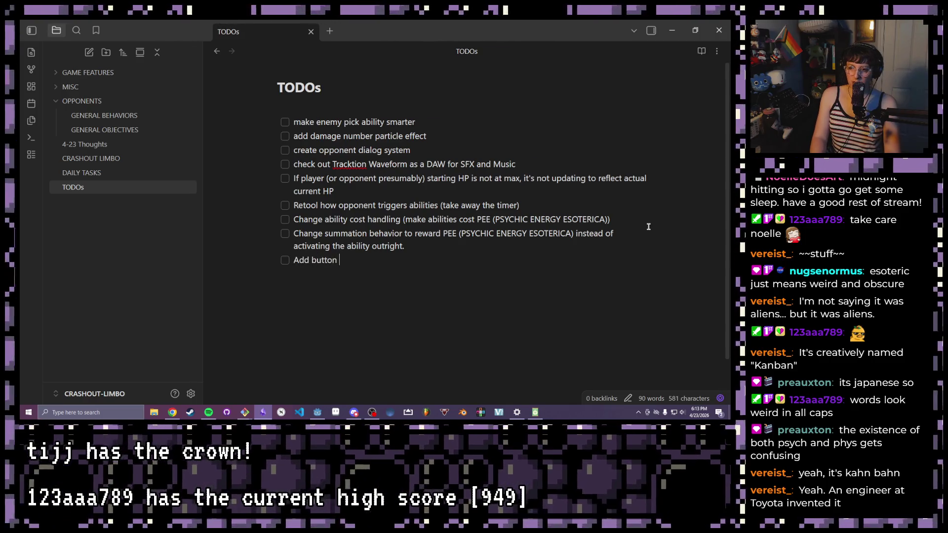
type("handling ")
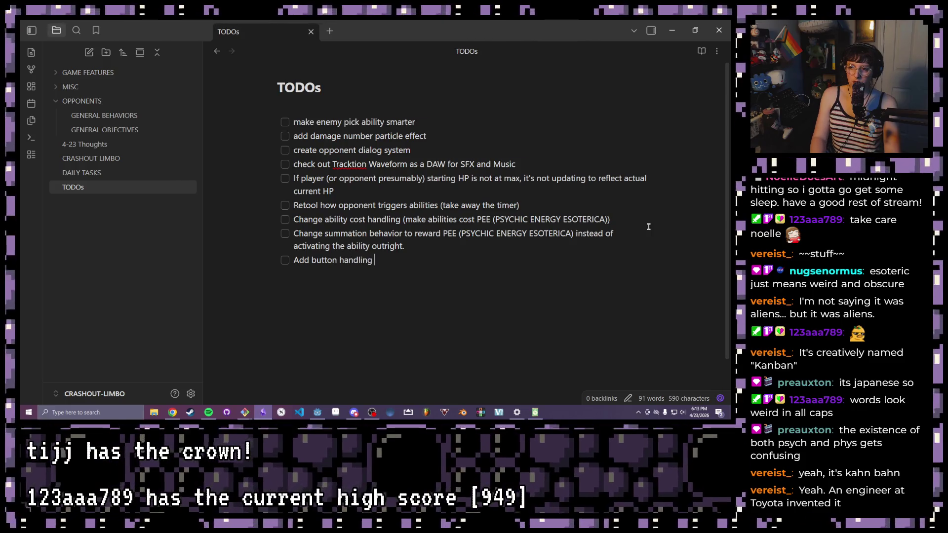
type("toabilitie")
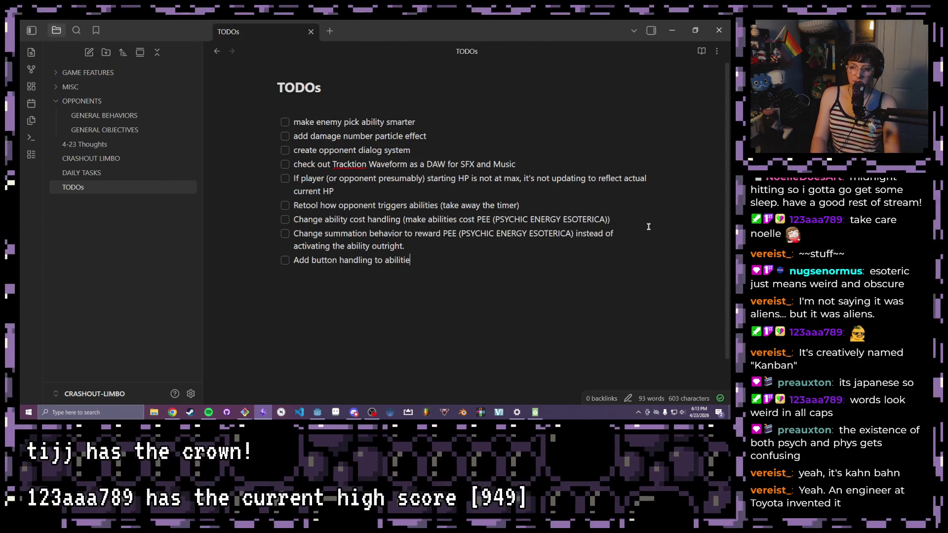
type("s isplays")
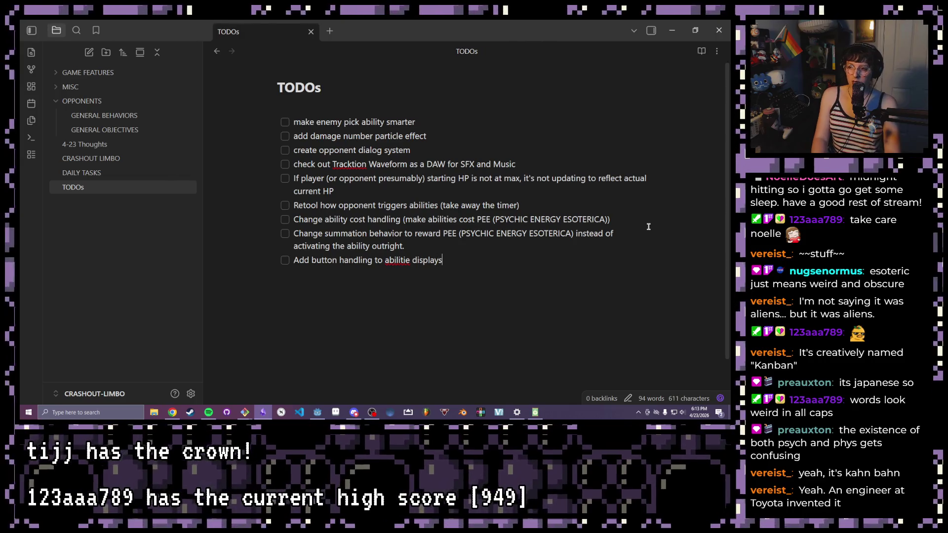
key("BackSpace")
key("BackSpace")
key("BackSpace")
key("BackSpace")
key("BackSpace")
type("y")
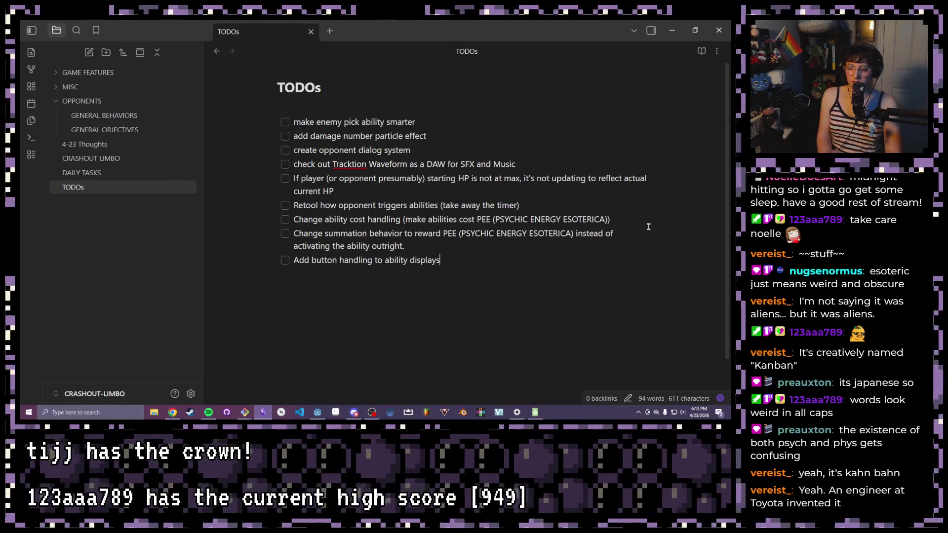
key("Return")
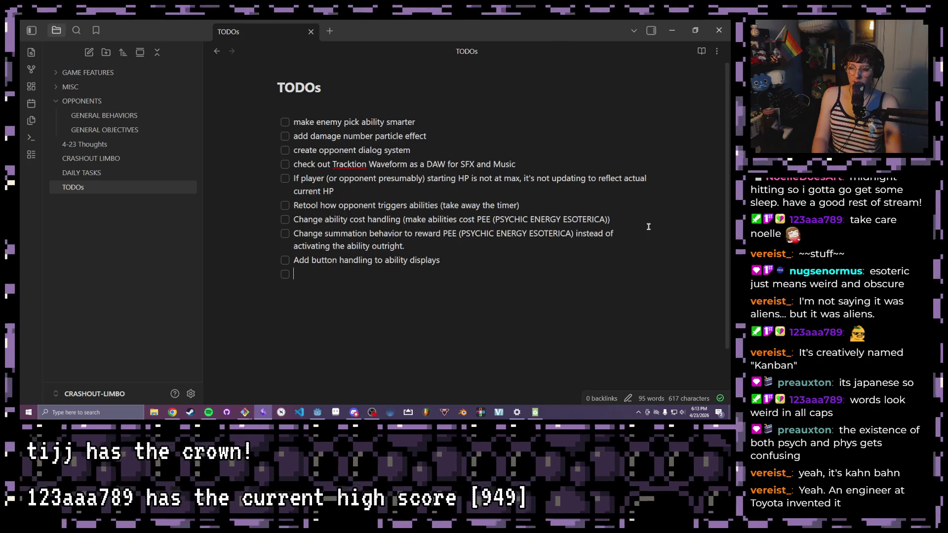
type("Add ")
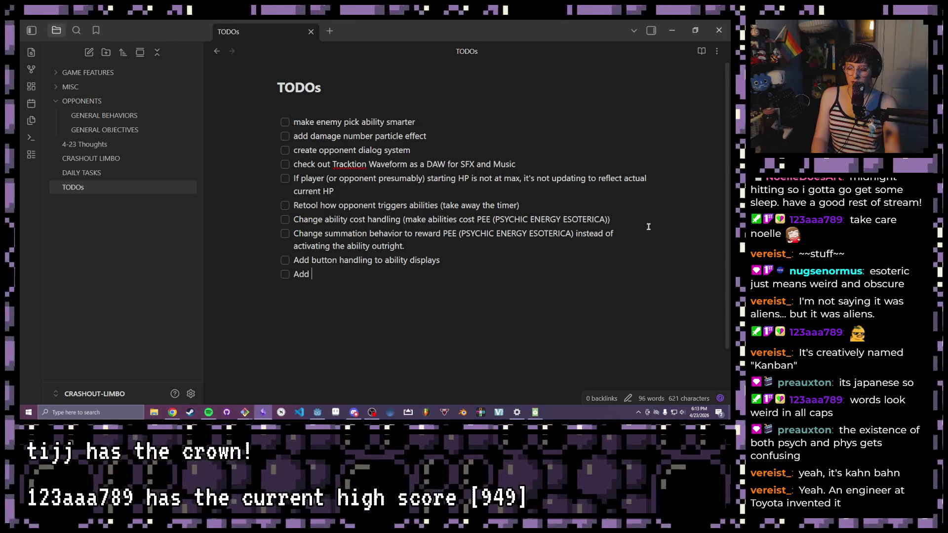
type("butt")
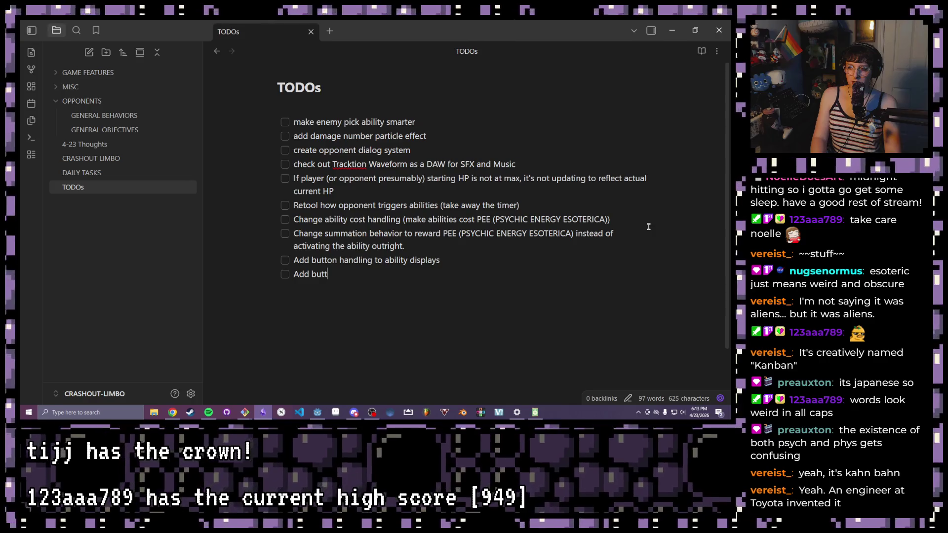
Write the TODO 'Add key input handling for abilities' and start another checkbox below it
key("BackSpace")
key("BackSpace")
key("BackSpace")
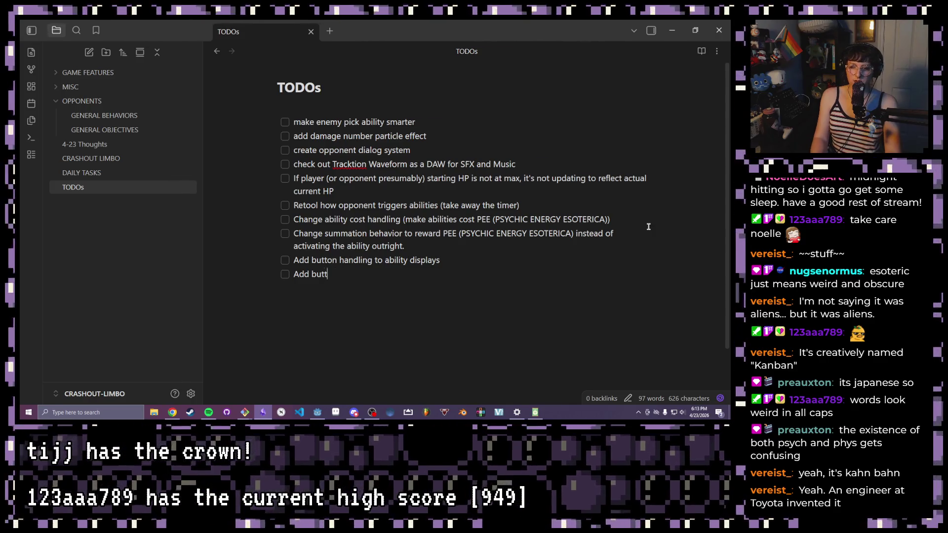
type("key")
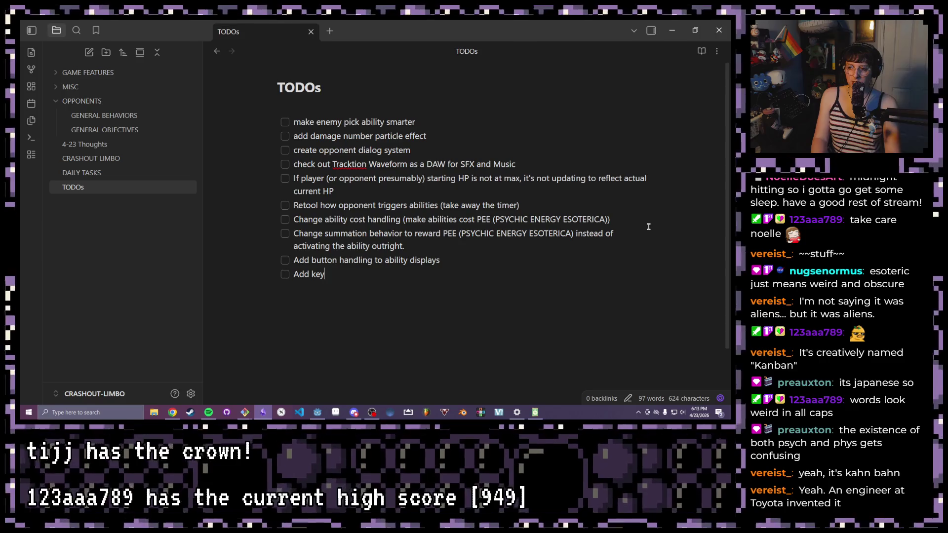
type(" input")
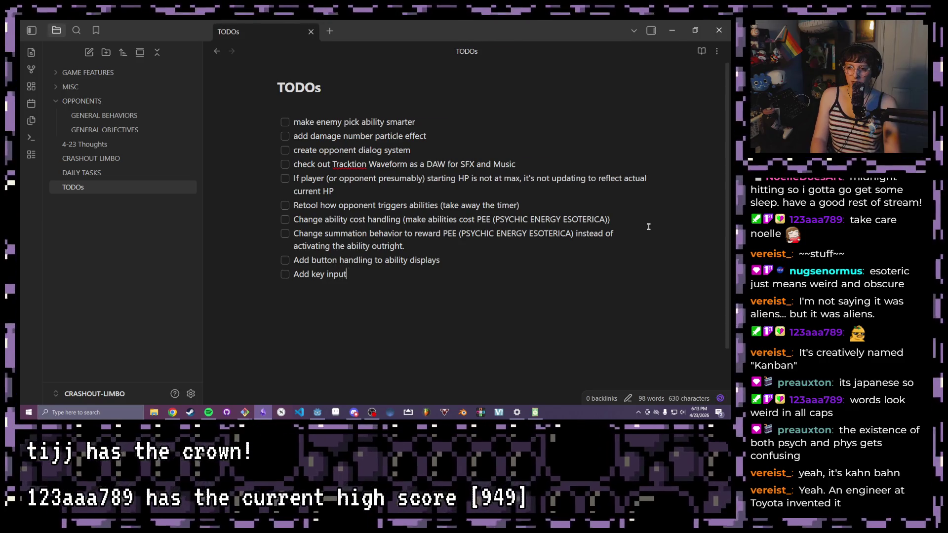
type(" handling for ")
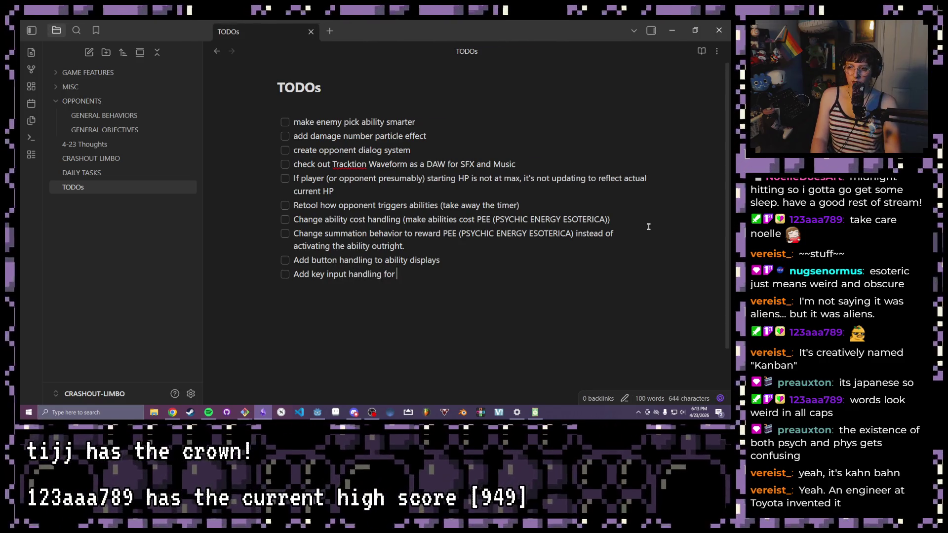
type("abilities")
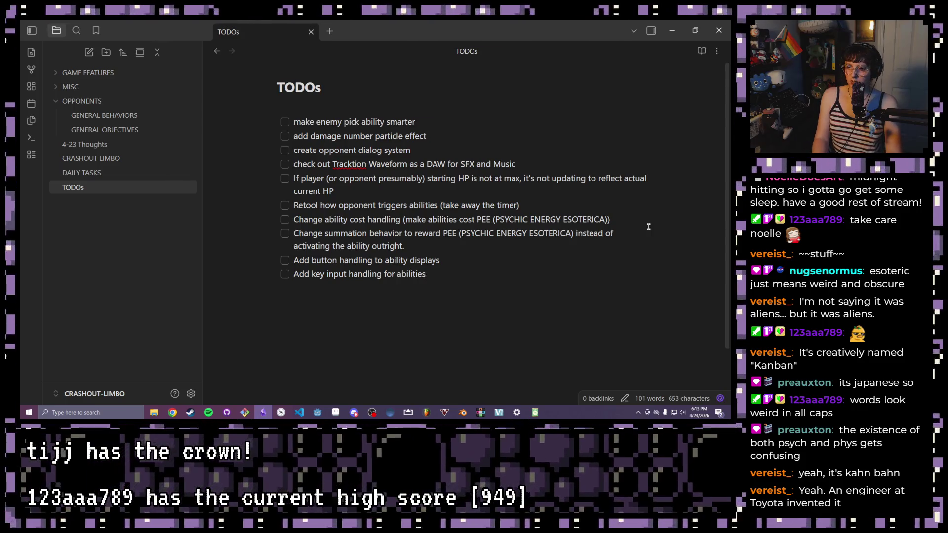
key("Return")
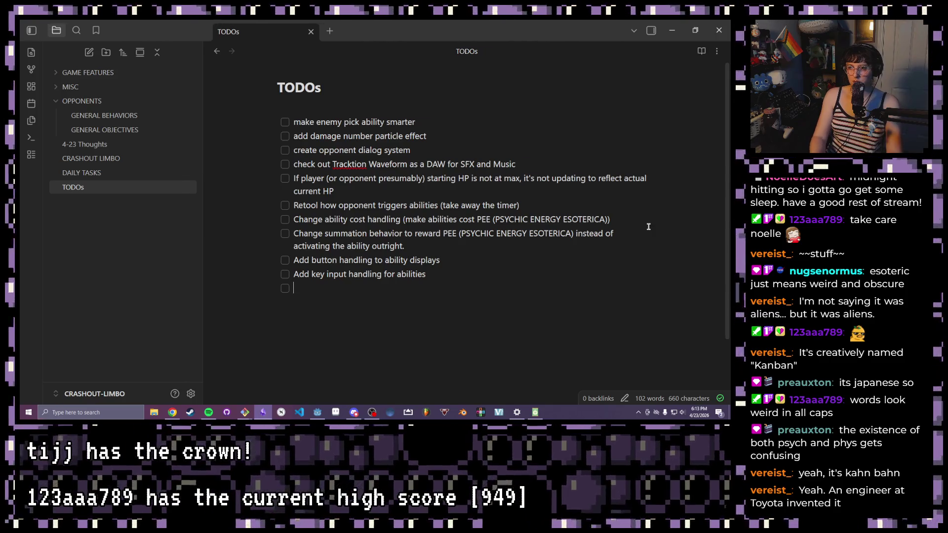
Review the Retool item's parenthetical list of improper summation cases by selecting parts of it
left_click(516, 205)
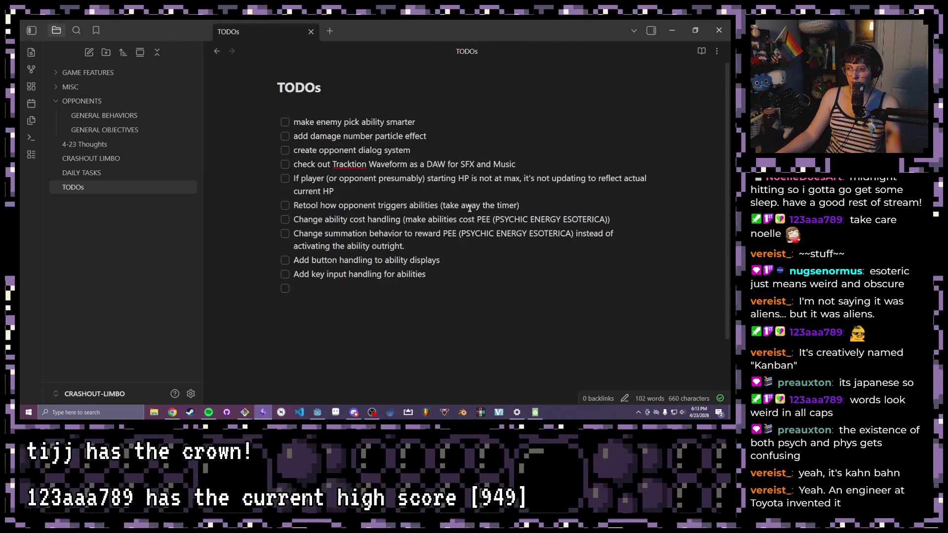
type(", ")
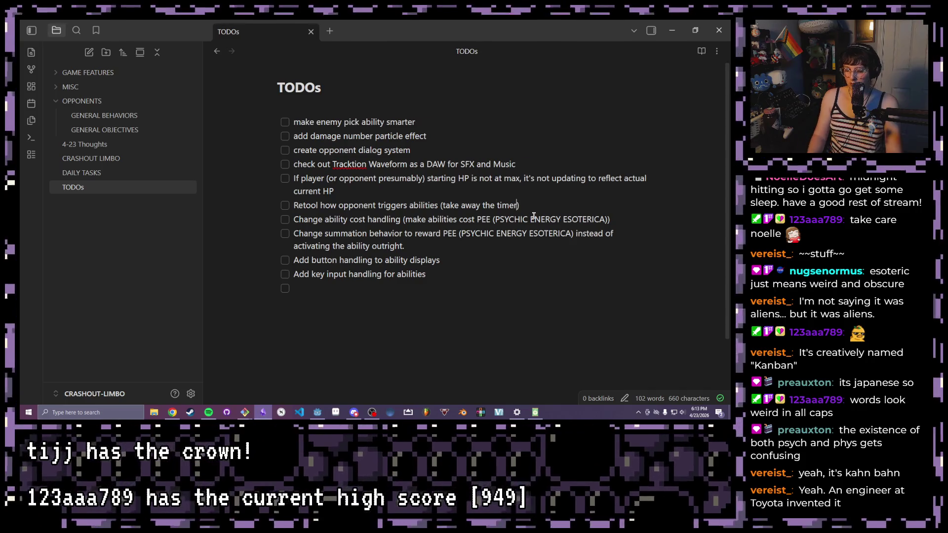
type("make")
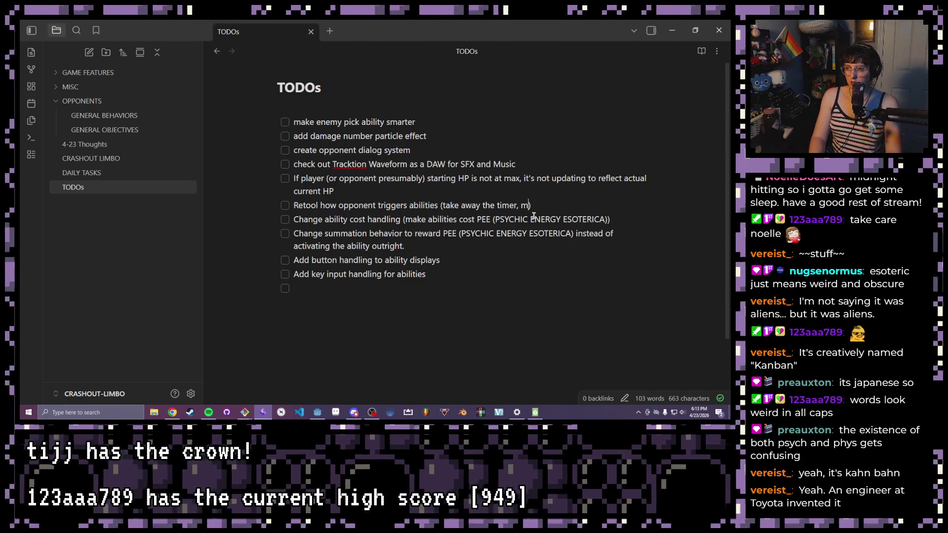
type(" a")
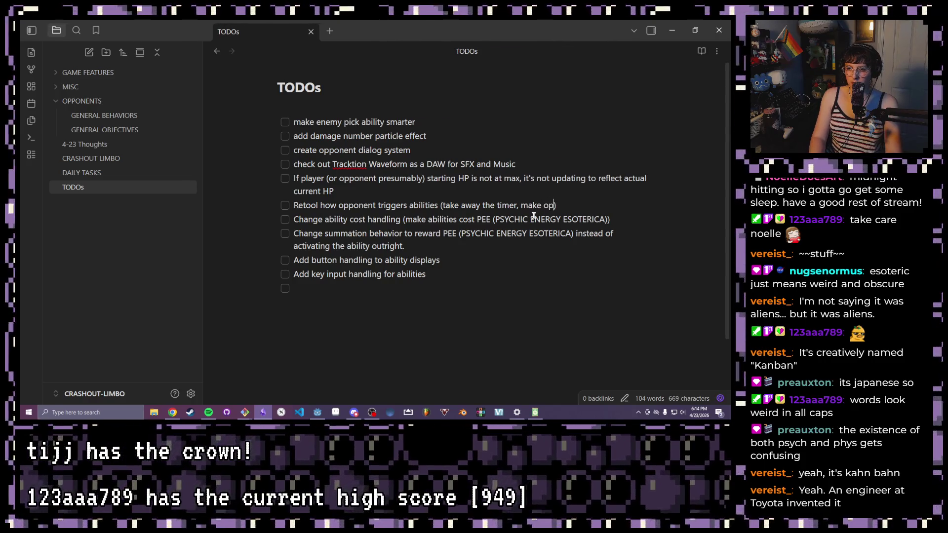
type("opp")
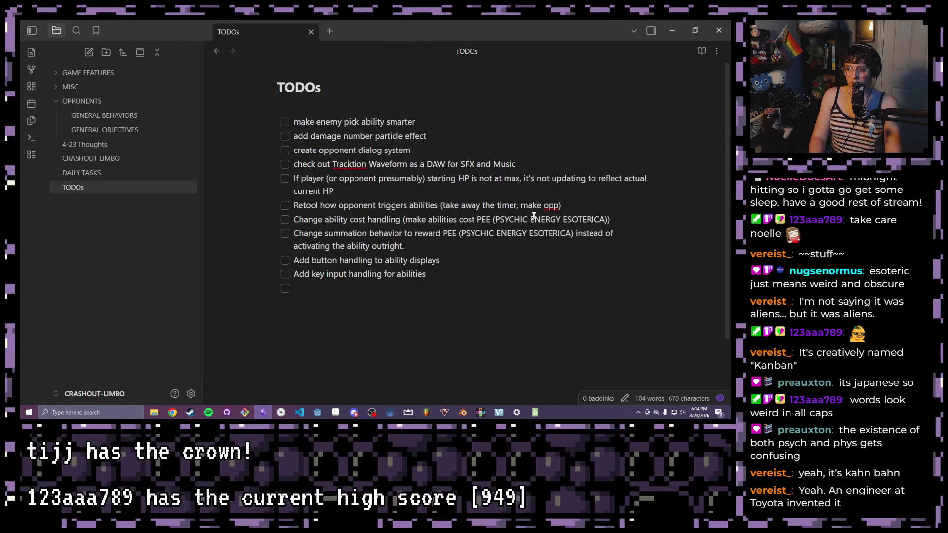
type("onent ")
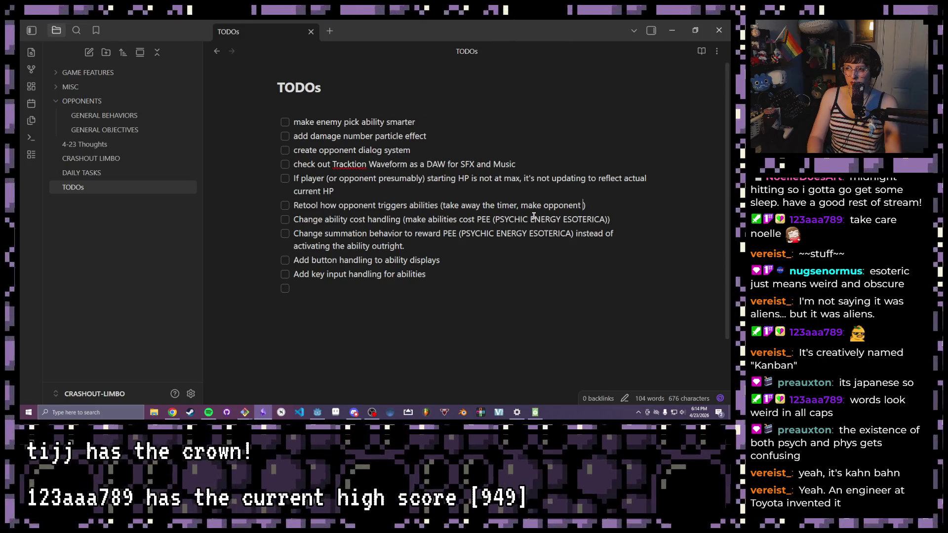
type("abilities ")
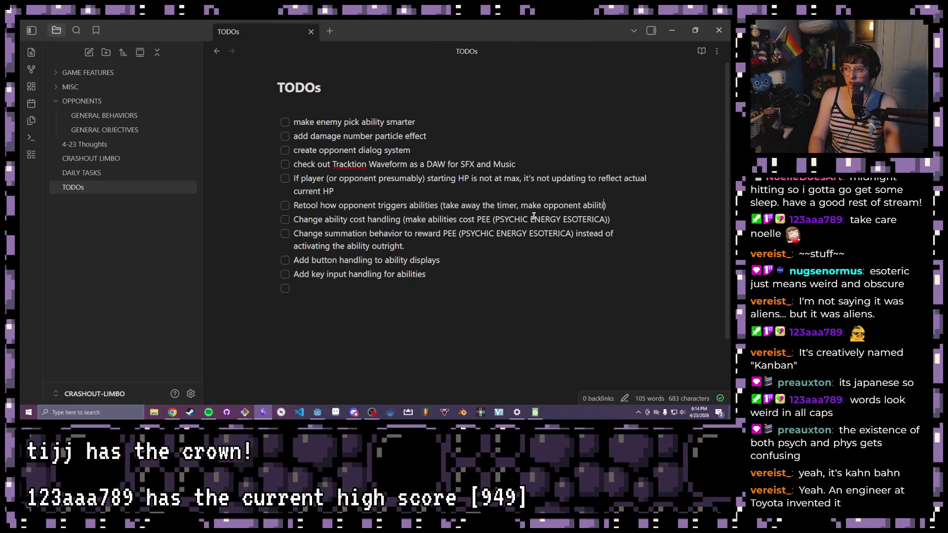
type("trigger on")
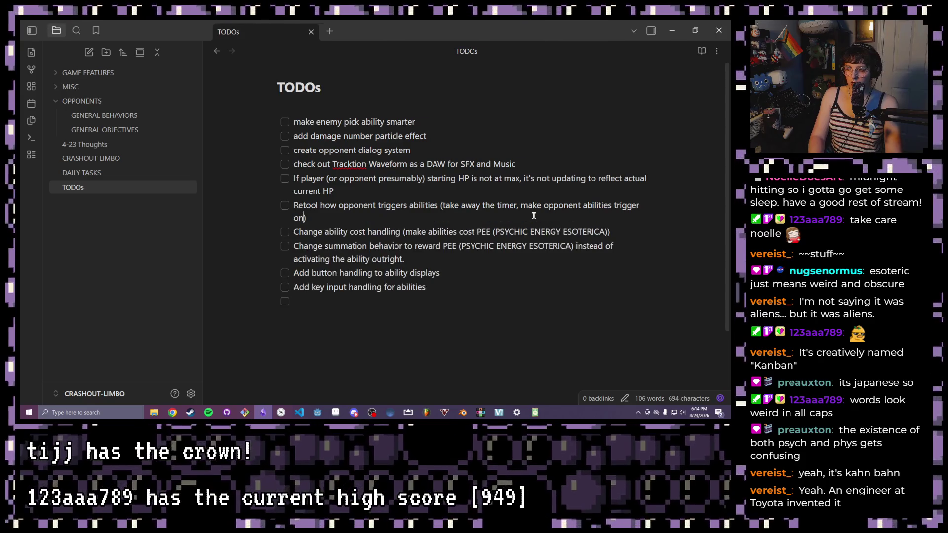
type(" certain actions (")
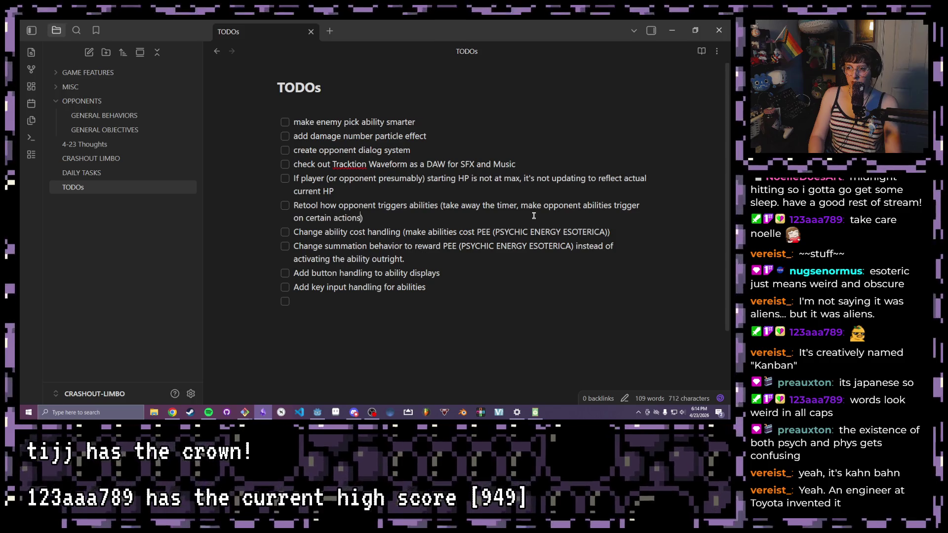
type("PARTICULAR")
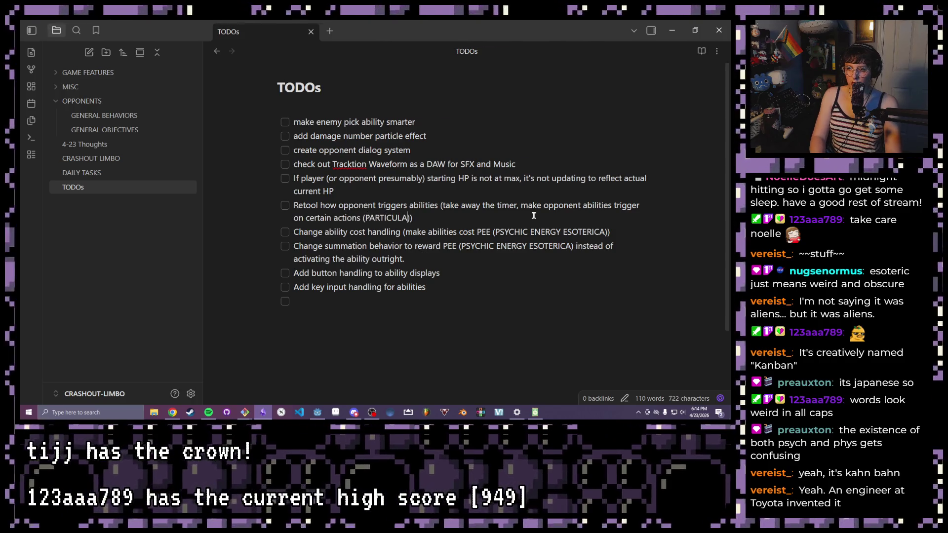
type("LY ")
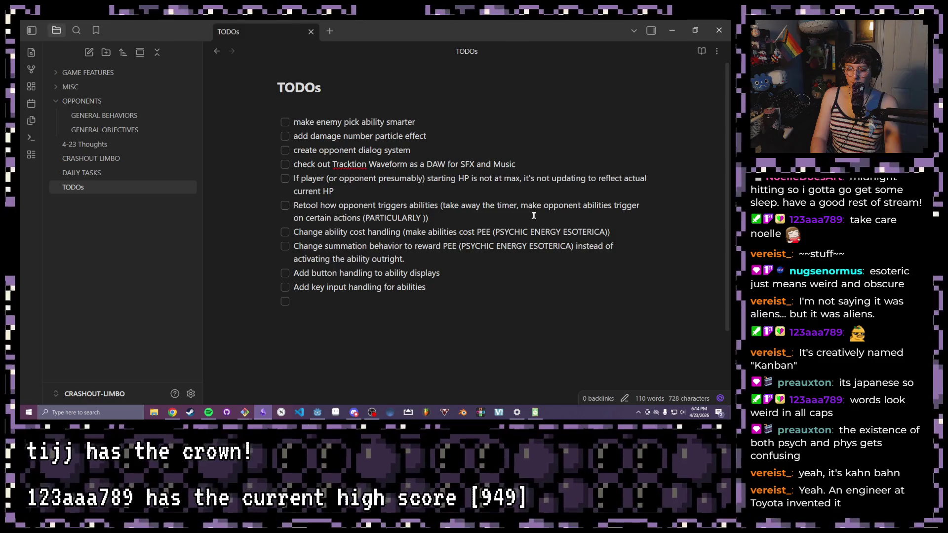
type("summation, ability activation, impro")
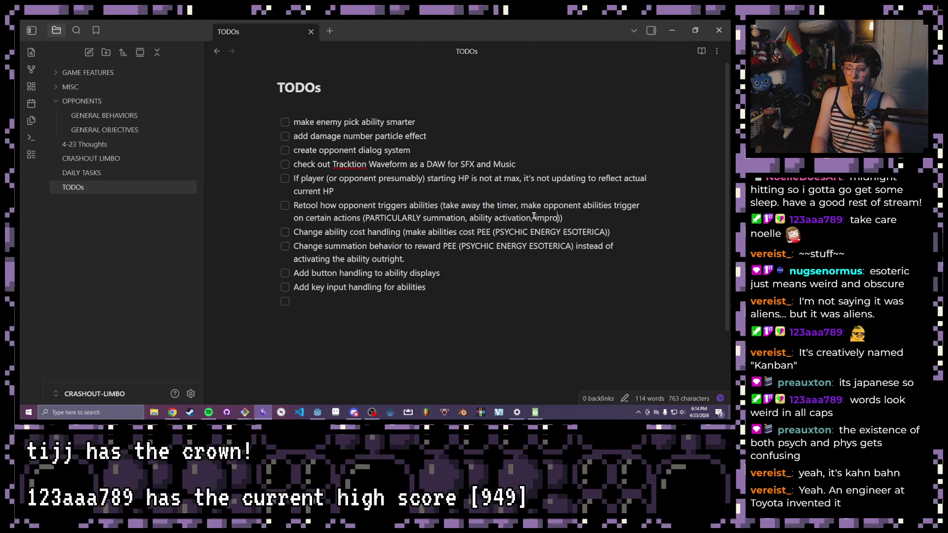
type("ation")
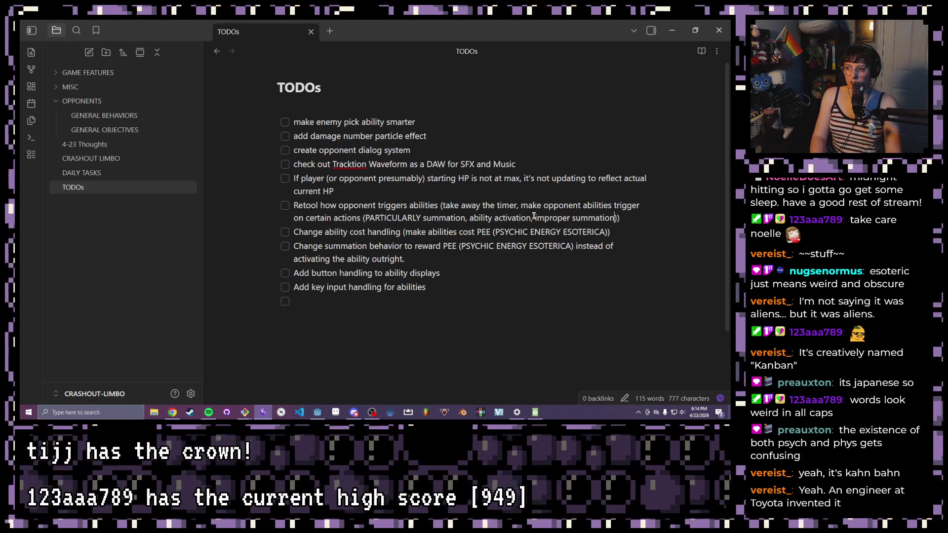
type("))")
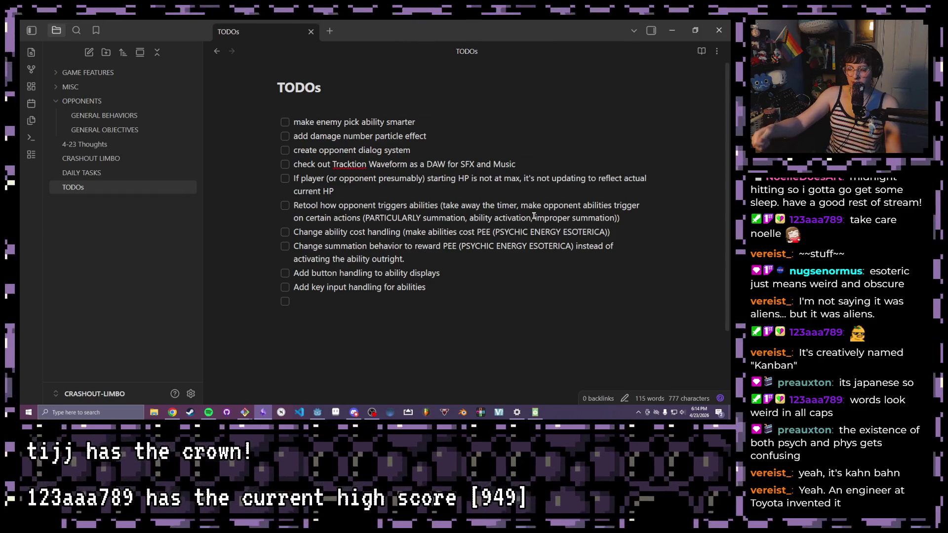
left_click_drag(466, 217, 619, 218)
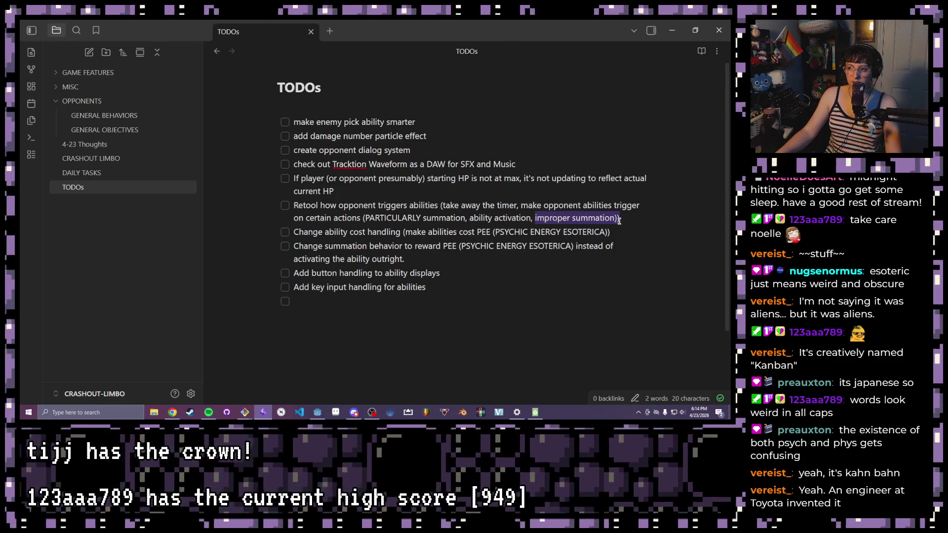
left_click(640, 227)
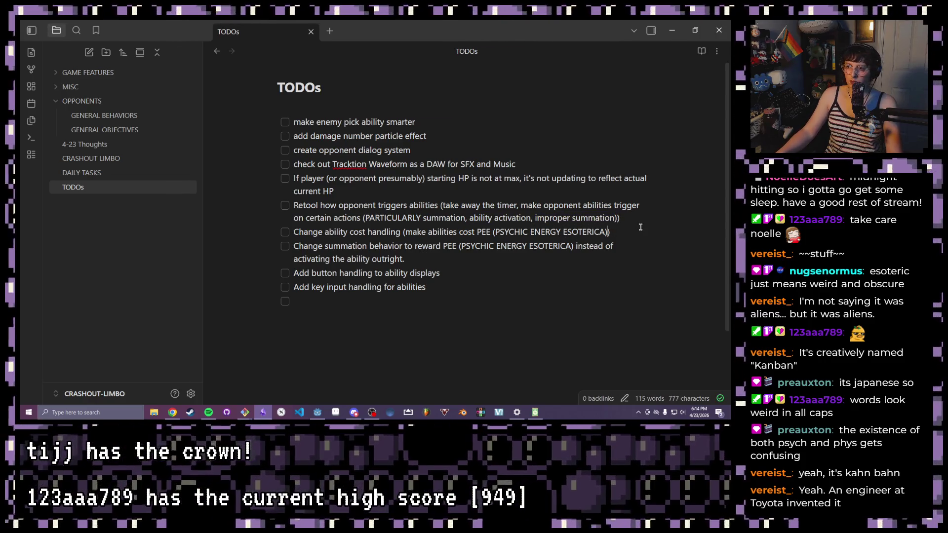
left_click_drag(620, 218, 442, 218)
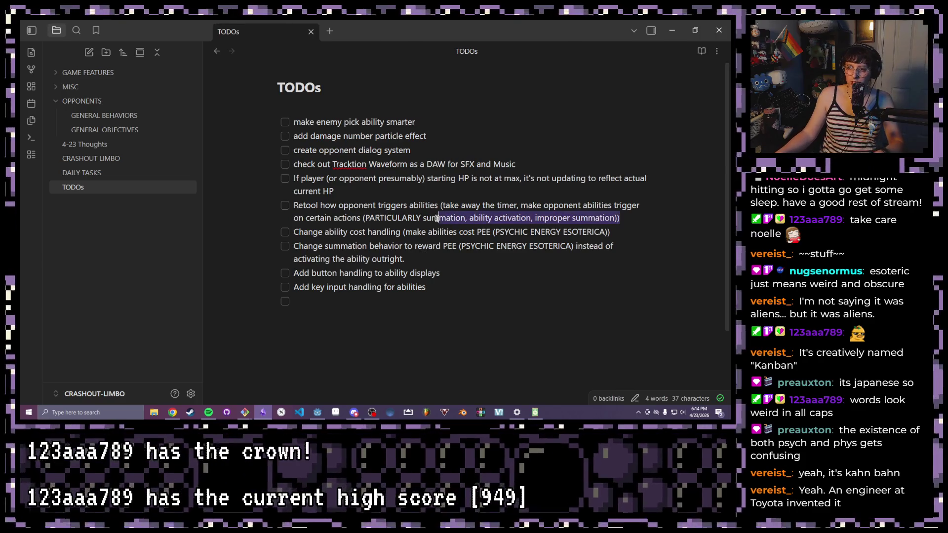
left_click(489, 218)
left_click_drag(621, 217, 364, 218)
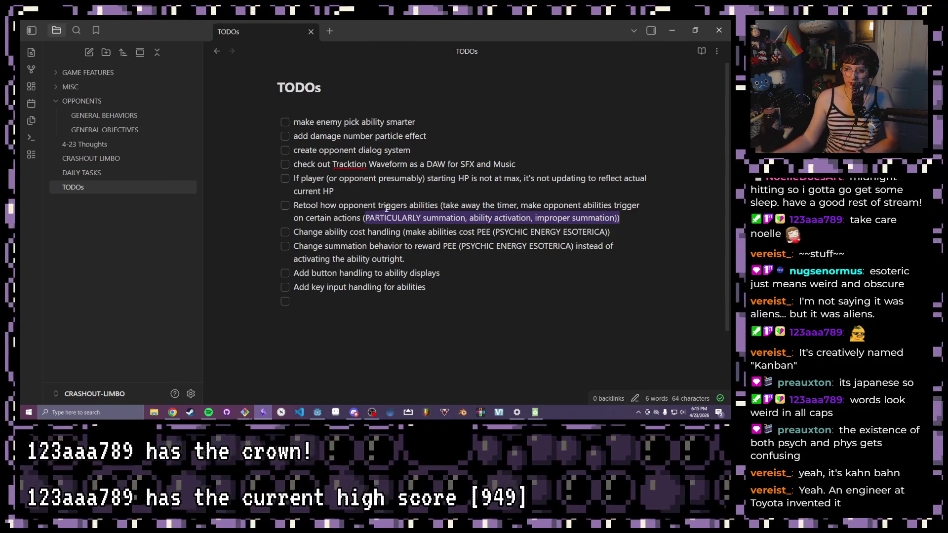
left_click(622, 220)
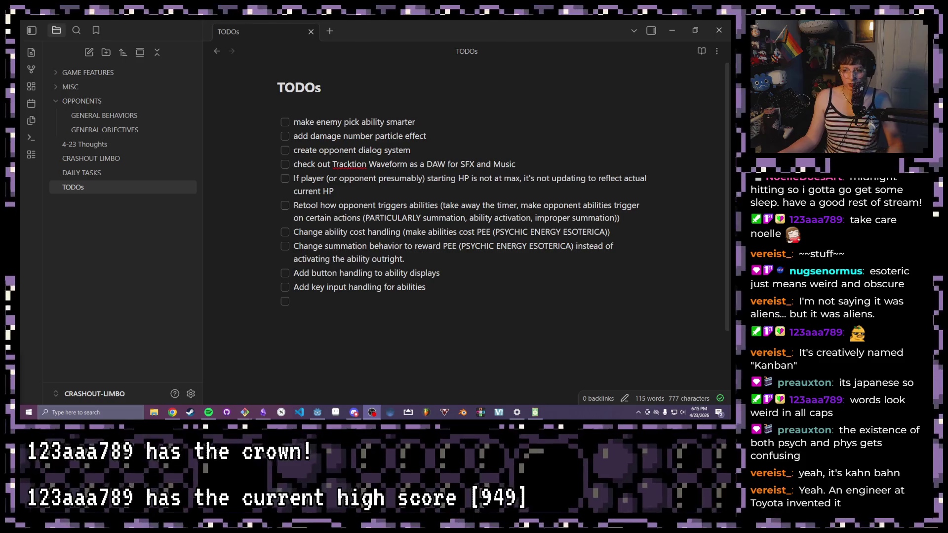
Review the tasks from Retool through key input handling, then return to the blank last line
left_click(518, 278)
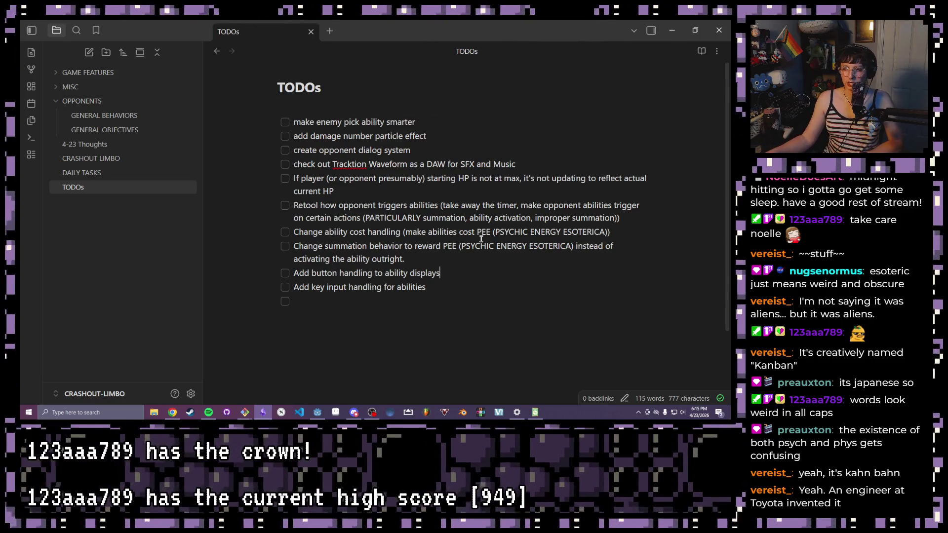
left_click_drag(514, 232, 508, 231)
left_click(303, 218)
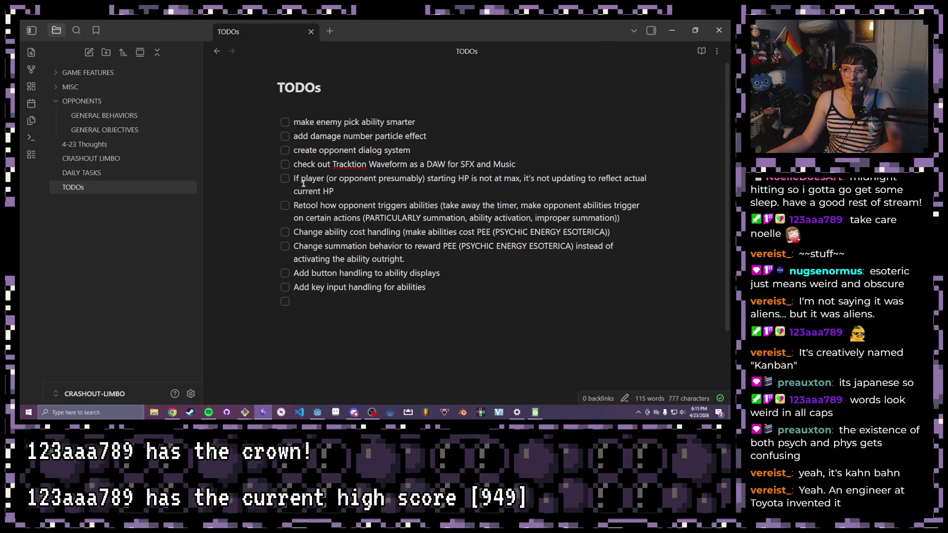
left_click_drag(293, 205, 412, 298)
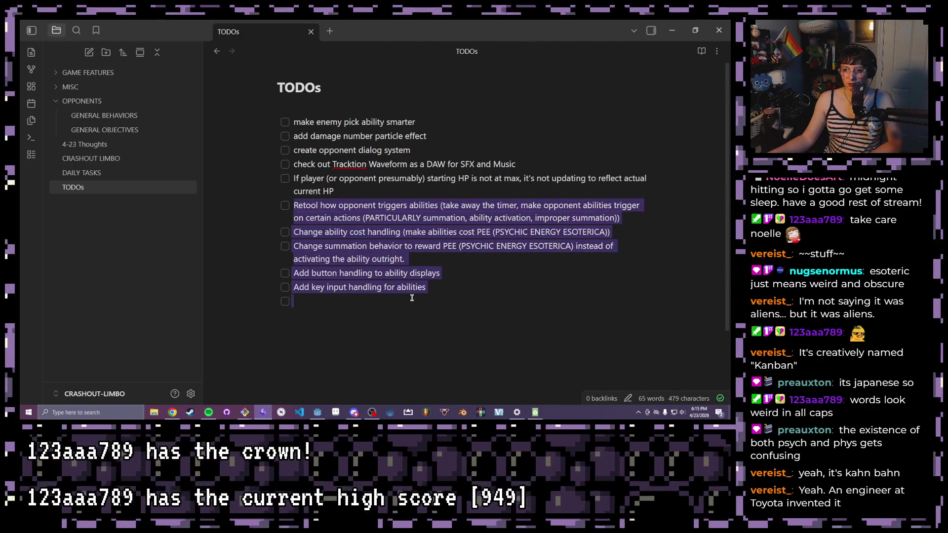
left_click(432, 310)
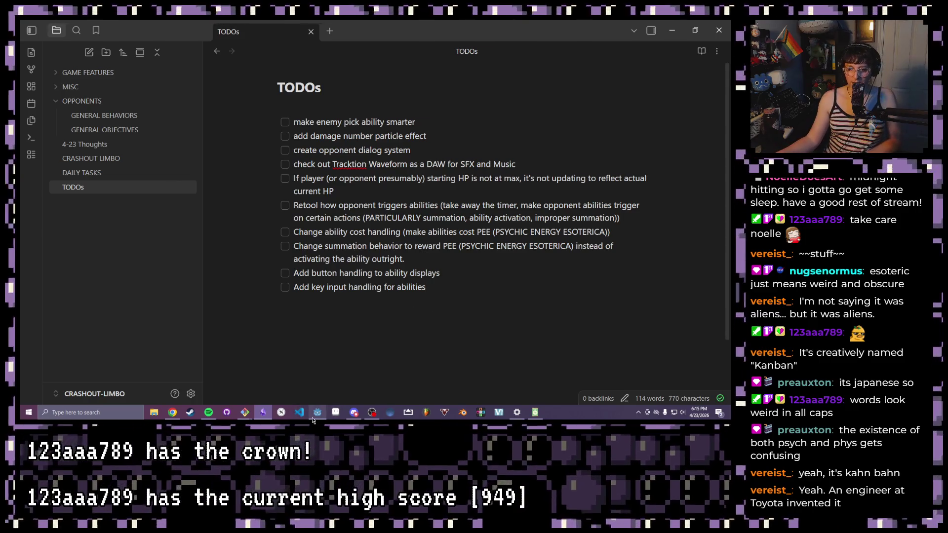
Check game_board.gd in Godot briefly and return to the TODOs note for a new item
left_click(317, 412)
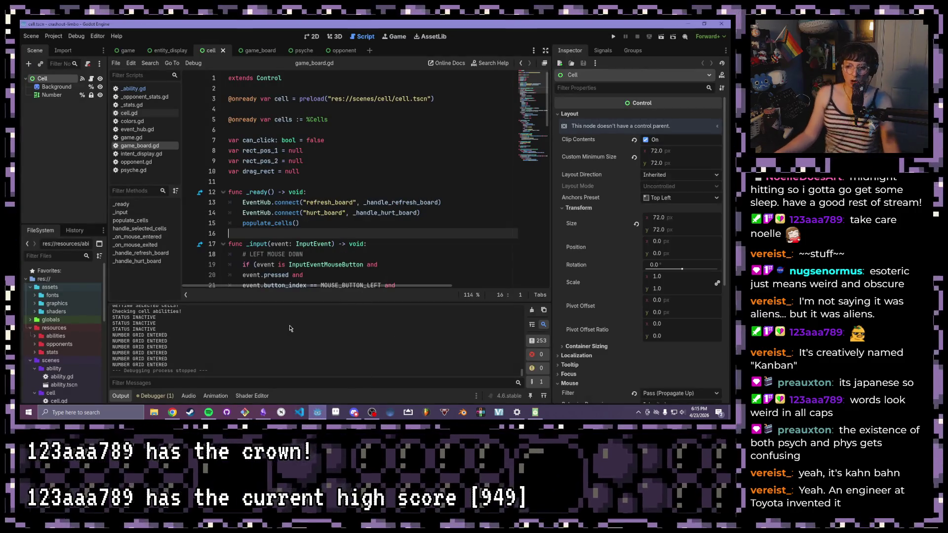
left_click(262, 412)
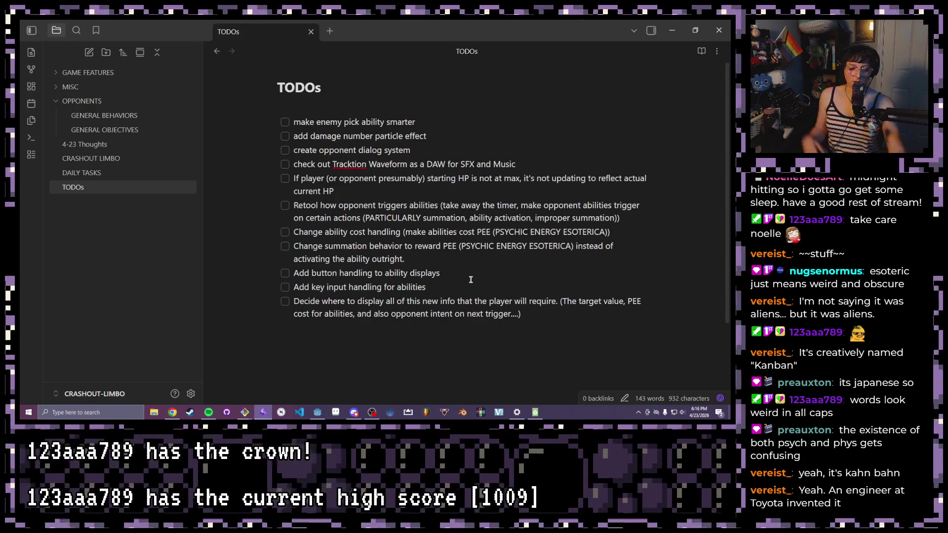
Finish the display-info TODO (target value, PEE cost, opponent intent) and switch to Godot
left_click(317, 412)
Run the crashout-limbo project and play a test battle against Mild Anxiety
left_click(614, 36)
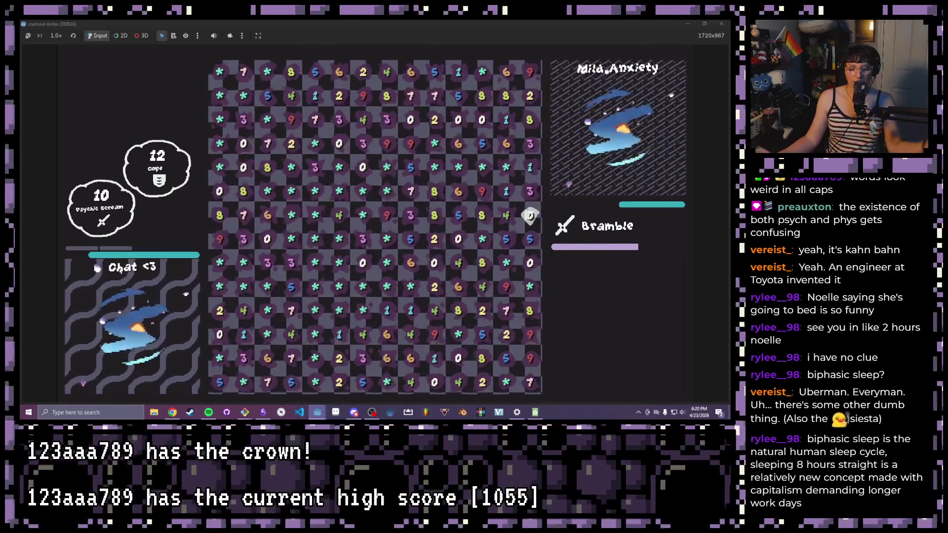
Fill a board cell to end the turn, stop the debug run, and return to game_board.gd
left_click(412, 215)
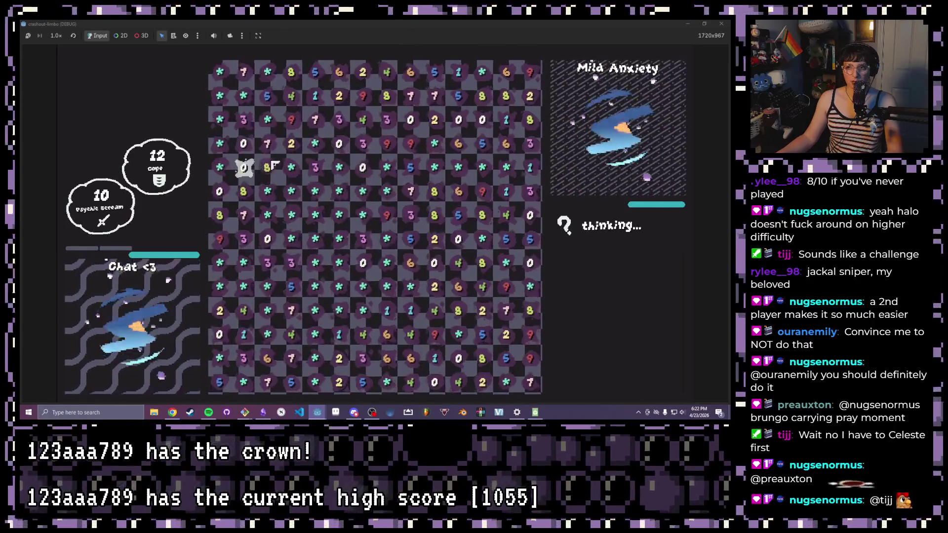
key("F8")
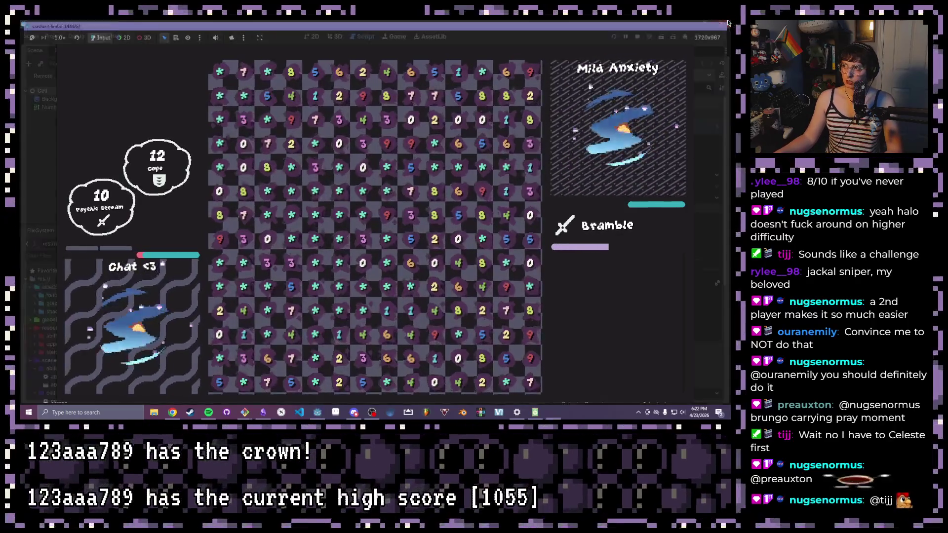
left_click(454, 181)
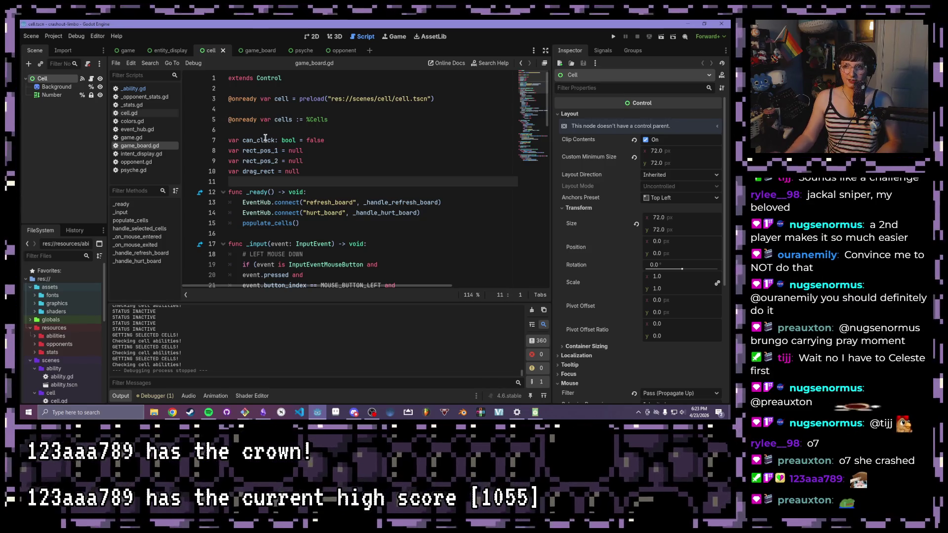
key("Up")
key("Up")
key("Up")
key("Up")
key("Up")
key("Up")
key("BackSpace")
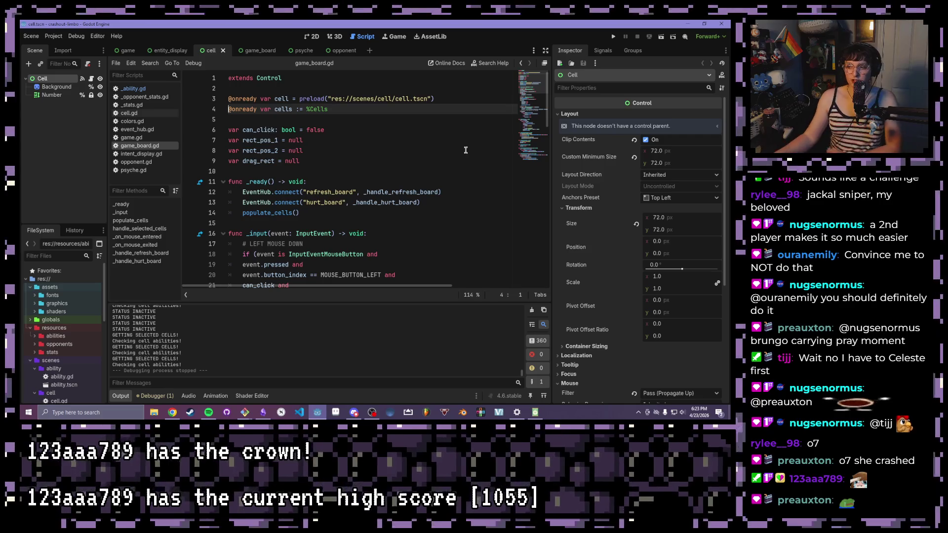
left_click(265, 412)
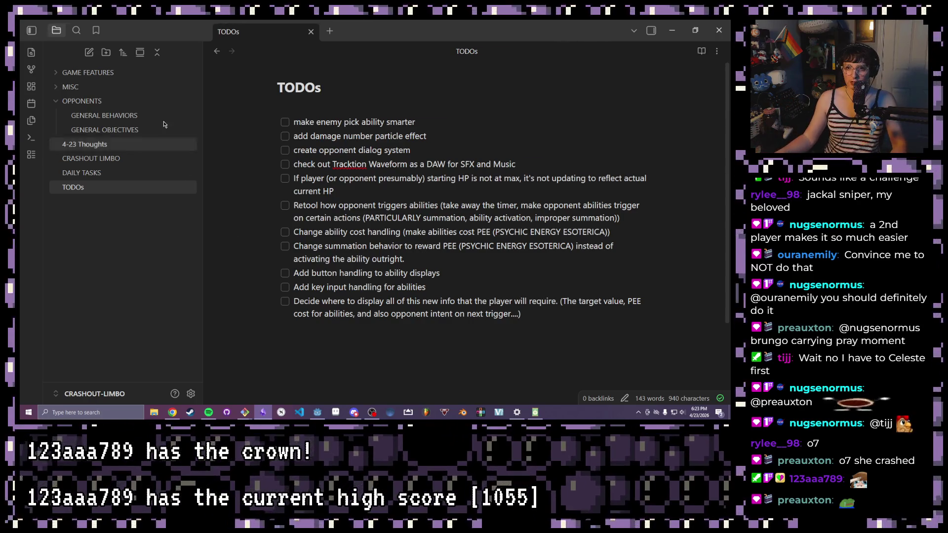
Open GENERAL OBJECTIVES, review the passcode-style idea, and place the caret after the MAGNITUDE text
left_click(105, 130)
scroll(375, 198, "down", 5)
scroll(376, 198, "down", 3)
scroll(375, 198, "up", 2)
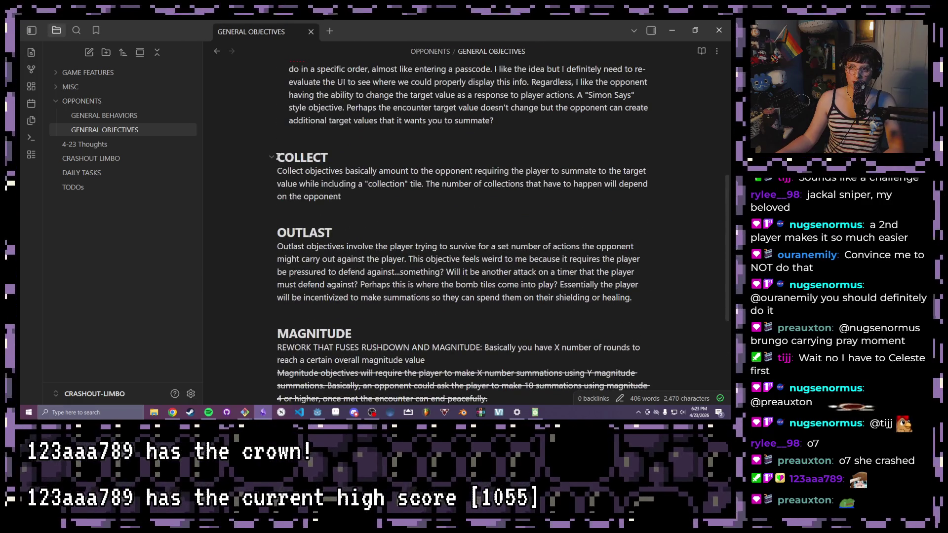
left_click_drag(277, 157, 385, 341)
left_click(385, 340)
scroll(385, 297, "up", 3)
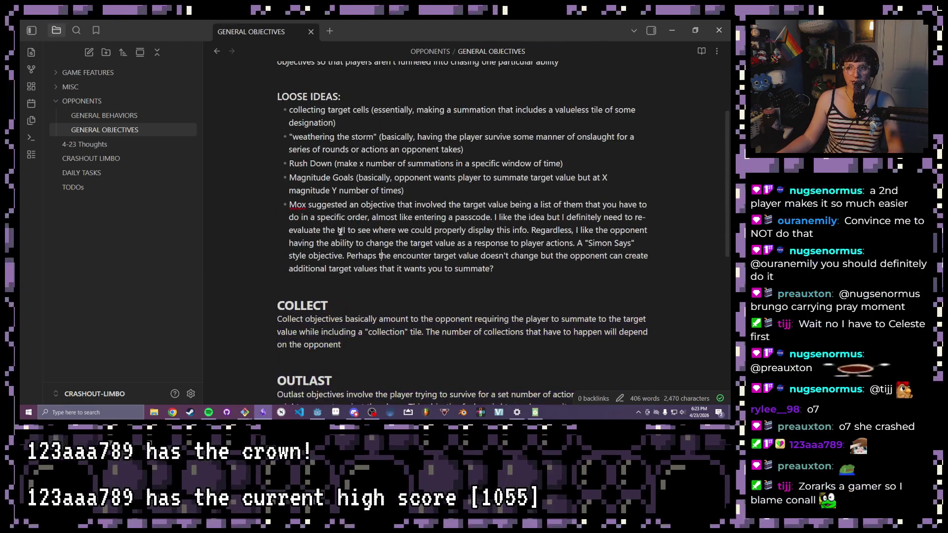
left_click_drag(289, 204, 515, 263)
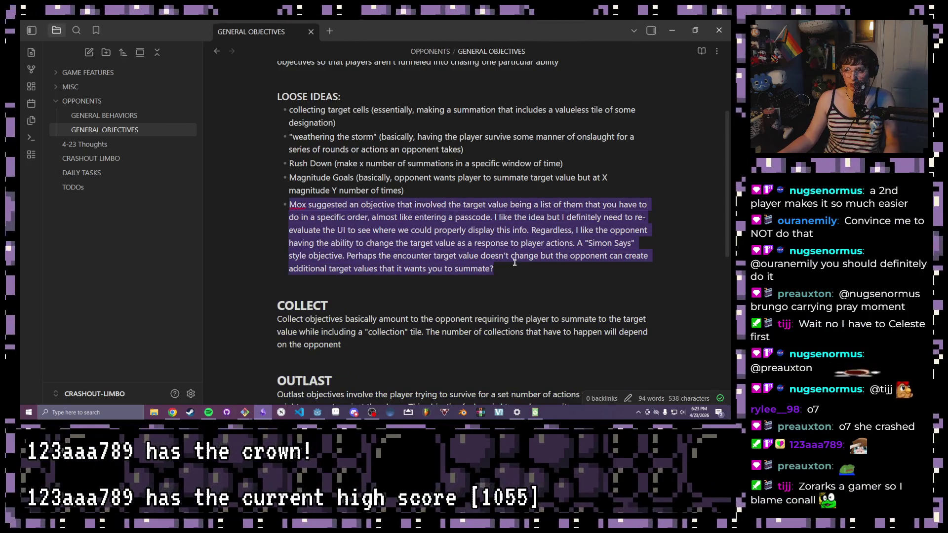
left_click(514, 263)
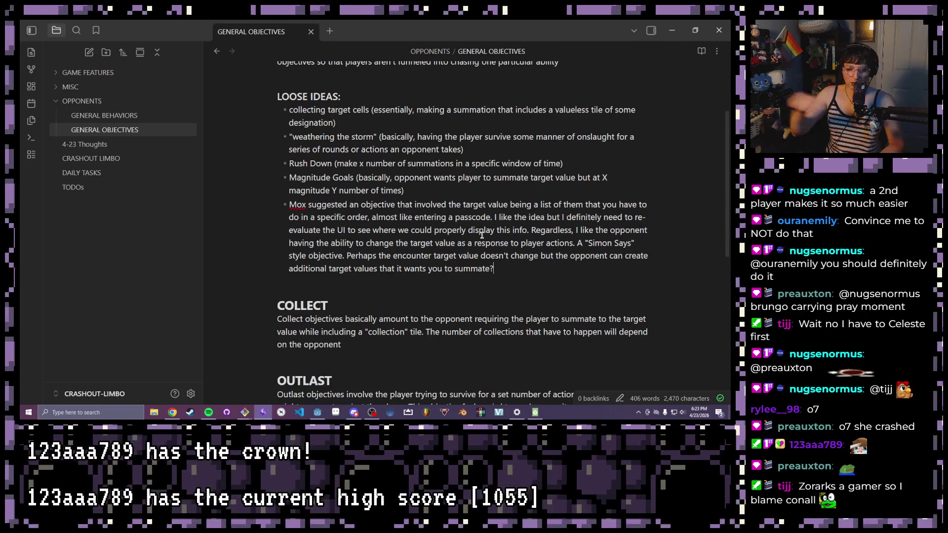
scroll(482, 236, "down", 3)
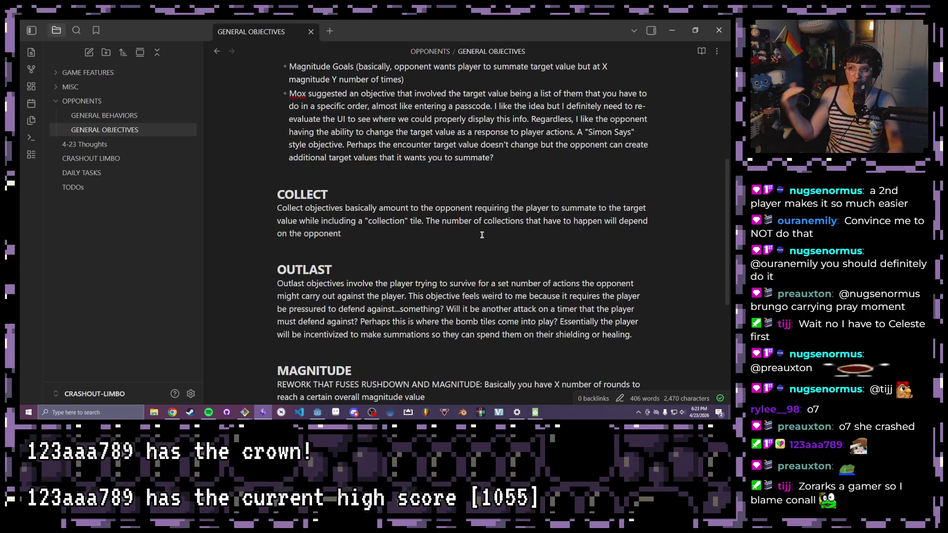
scroll(482, 236, "up", 1)
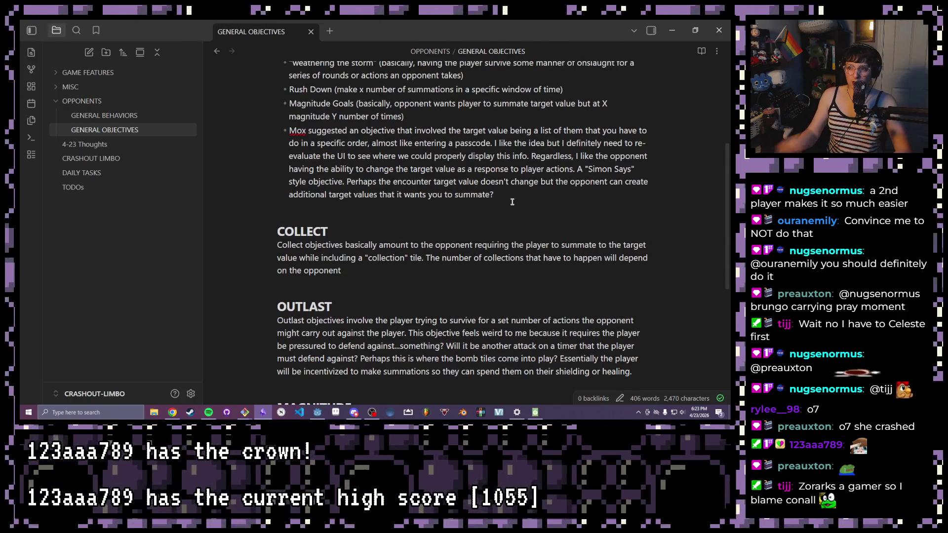
left_click(511, 202)
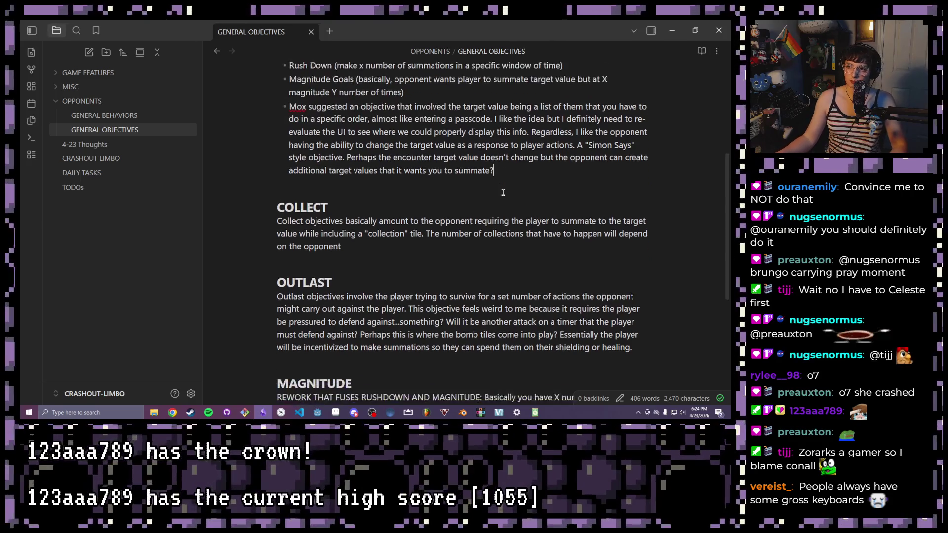
scroll(512, 202, "down", 2)
scroll(370, 186, "down", 2)
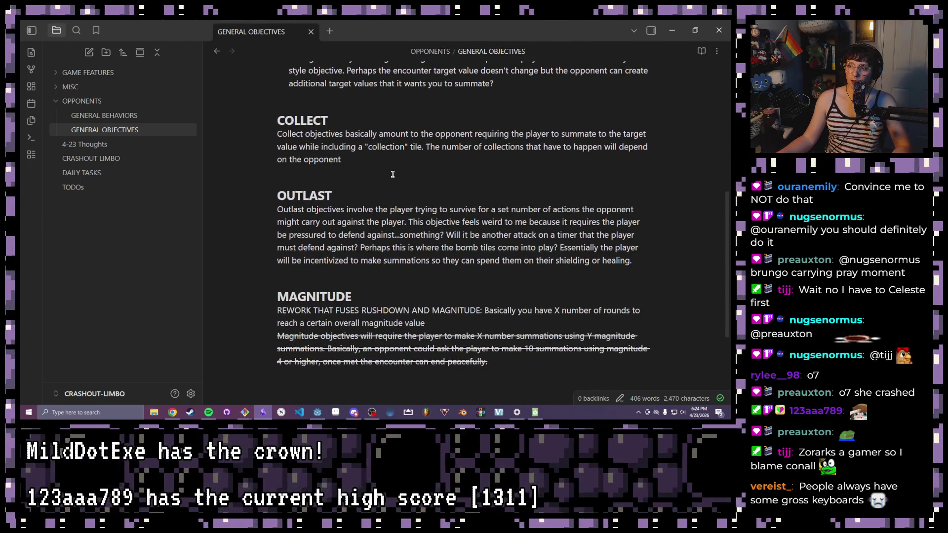
scroll(393, 175, "down", 2)
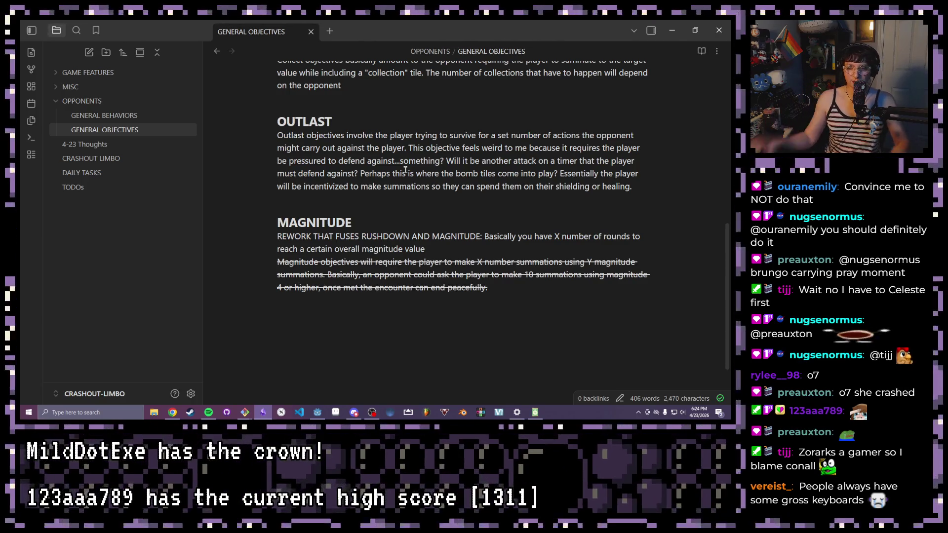
scroll(406, 170, "down", 1)
scroll(406, 170, "up", 3)
scroll(405, 171, "down", 4)
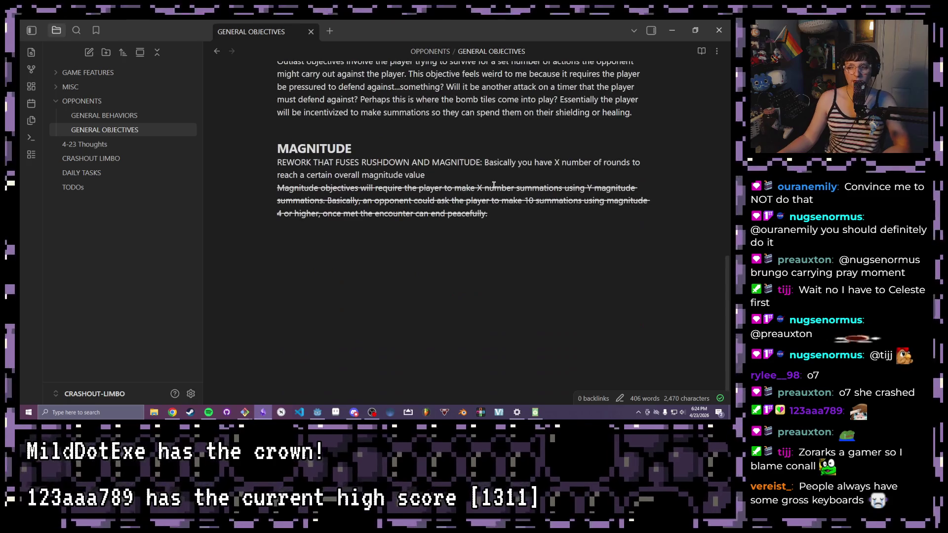
left_click(506, 212)
Add a '## PASSWORD' heading and paragraph: clued summation values met in order end encounters peacefully
key("Return")
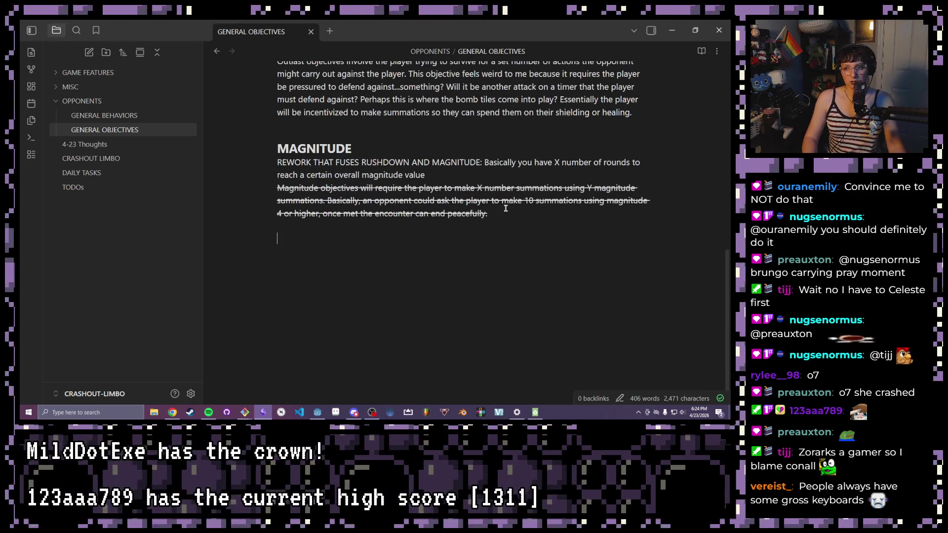
double_click(326, 149)
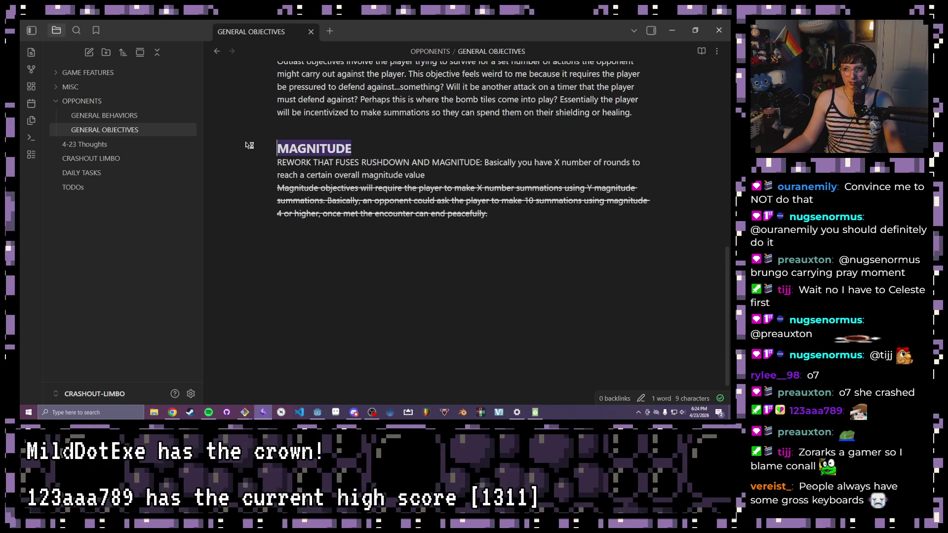
left_click(321, 241)
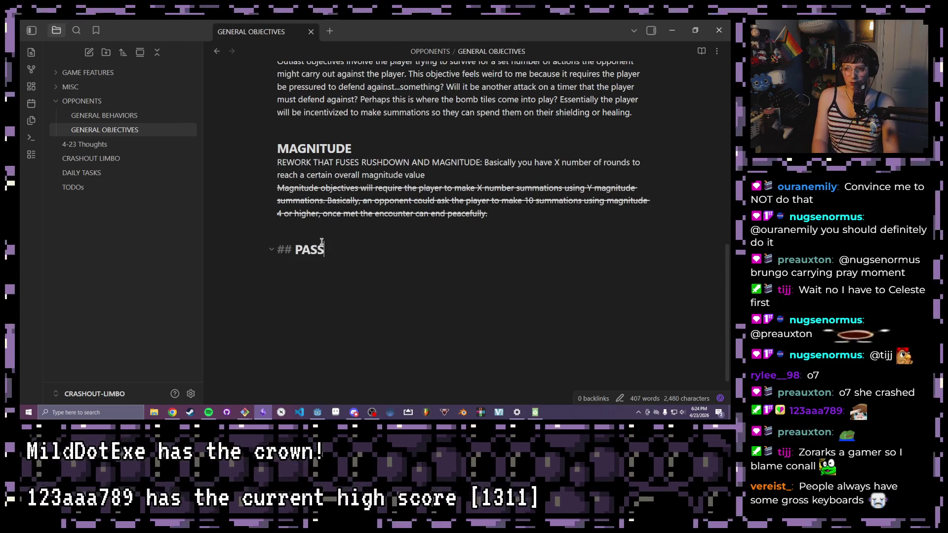
type("WORD")
key("Return")
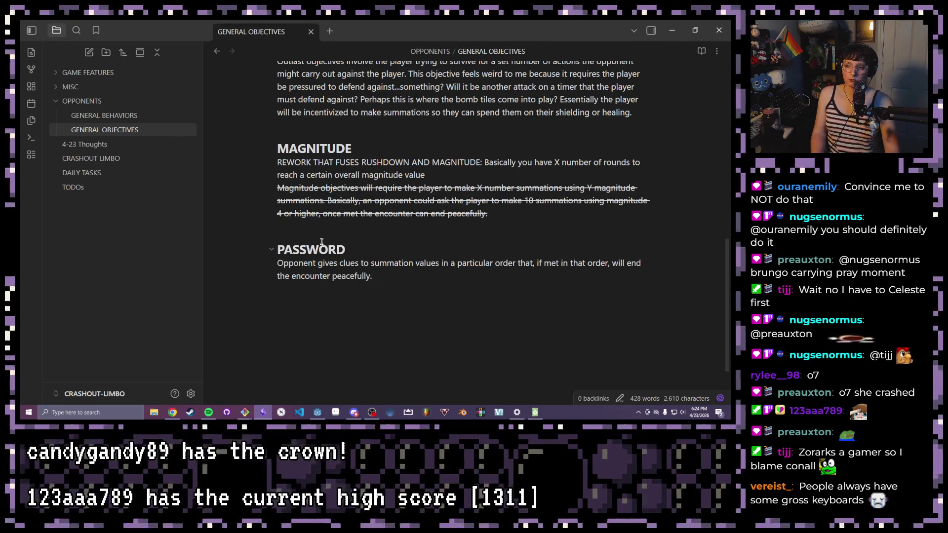
triple_click(339, 269)
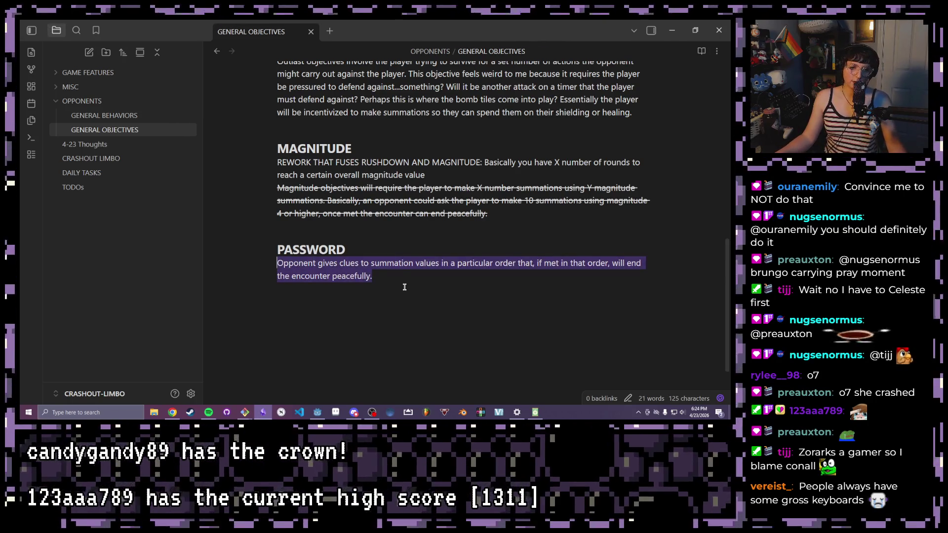
left_click(405, 287)
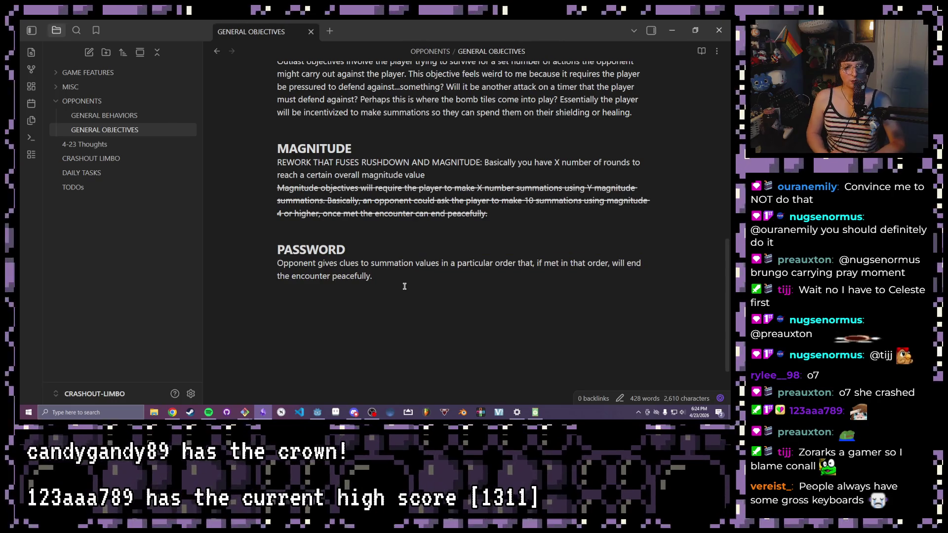
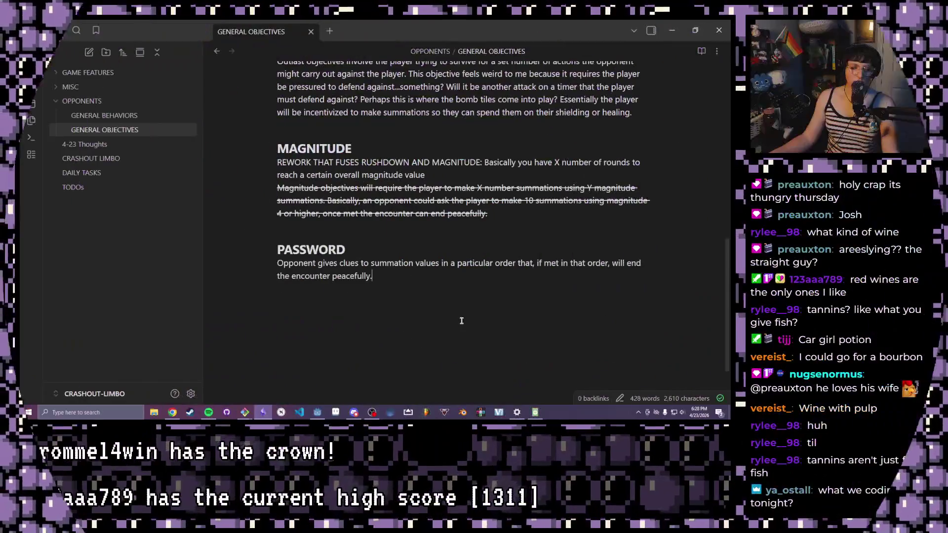
scroll(446, 312, "up", 3)
scroll(446, 313, "up", 3)
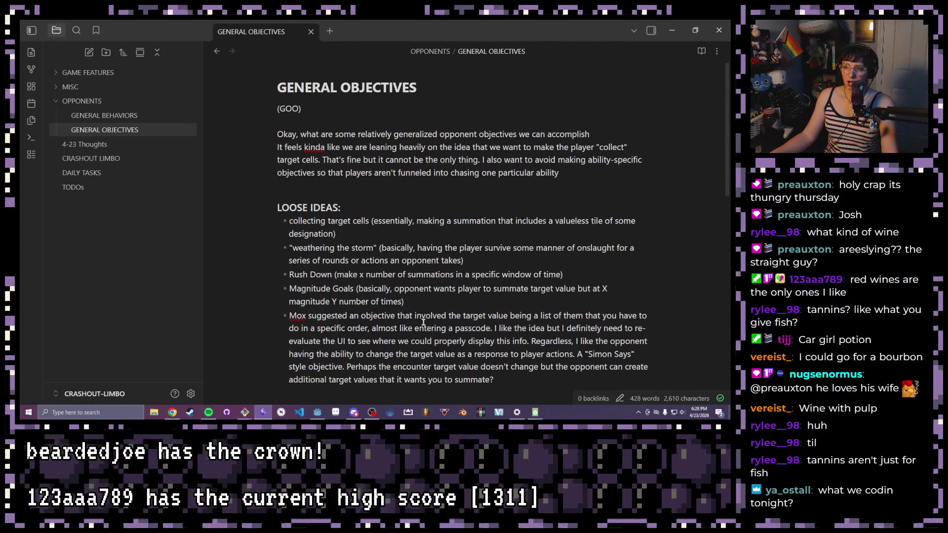
scroll(396, 311, "down", 6)
scroll(396, 312, "down", 5)
scroll(397, 312, "down", 2)
scroll(396, 312, "up", 3)
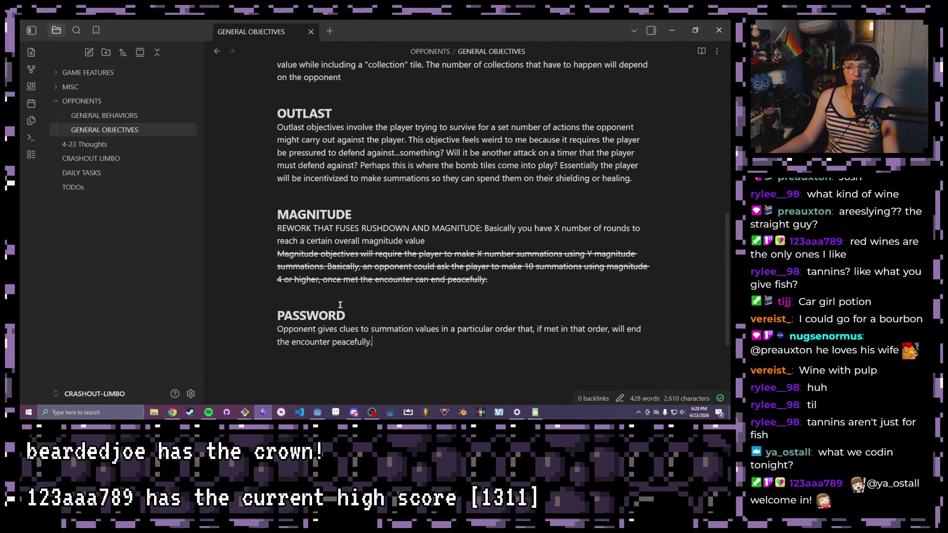
Launch the card-grid game from the editor for a test run, then stop the debug session
left_click(317, 413)
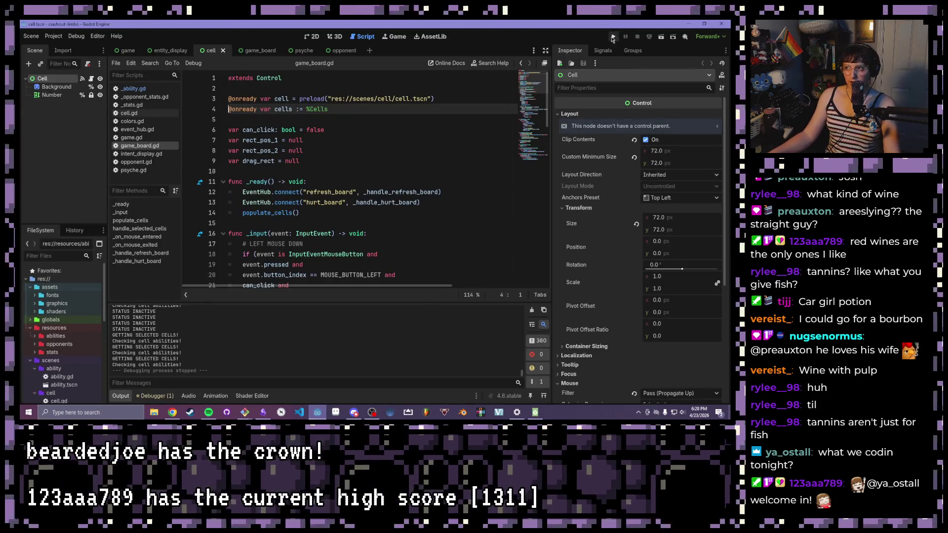
left_click(613, 37)
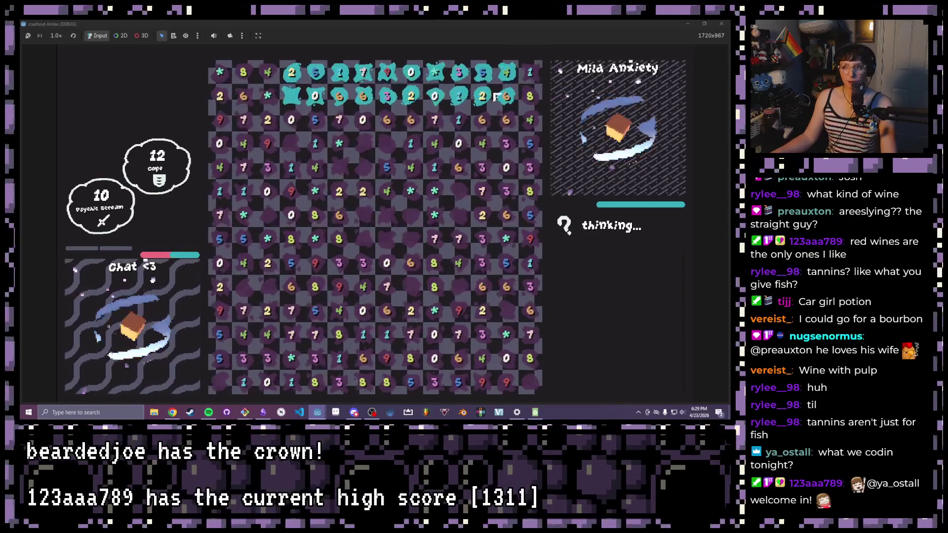
left_click(713, 24)
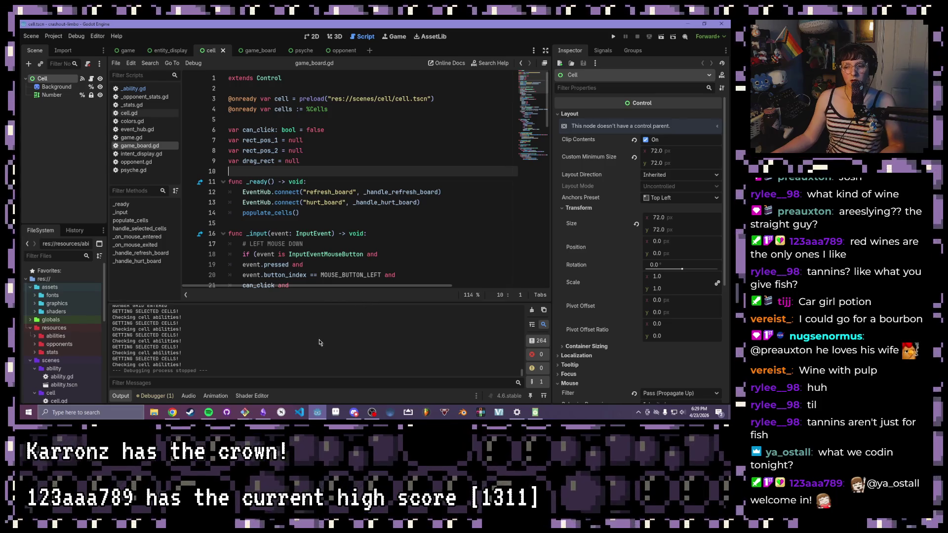